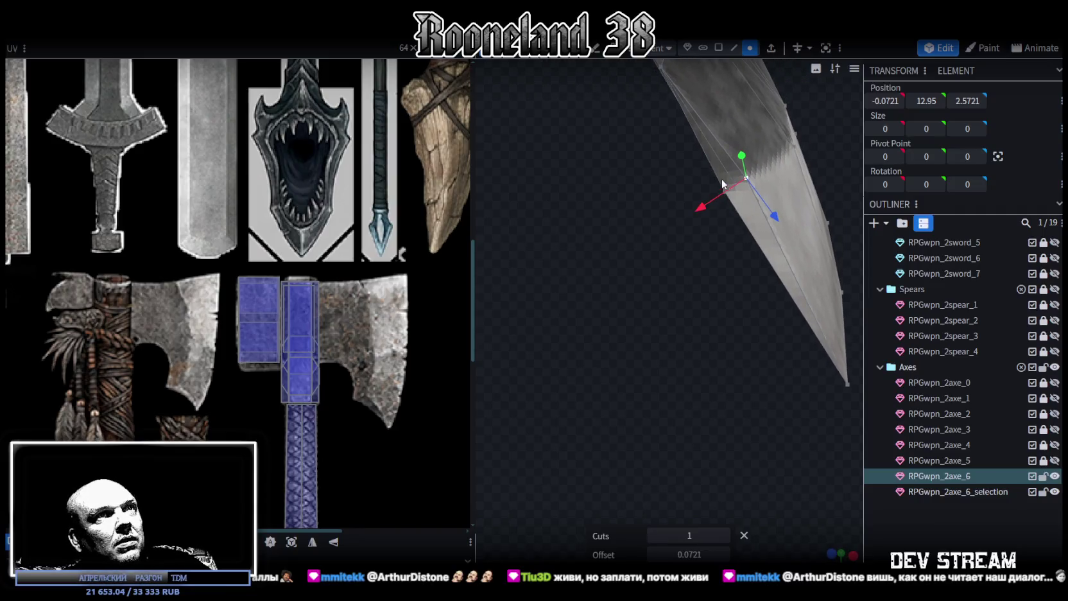
Select two blade vertices and nudge them upward and along the depth axis
left_click(745, 179, "shift")
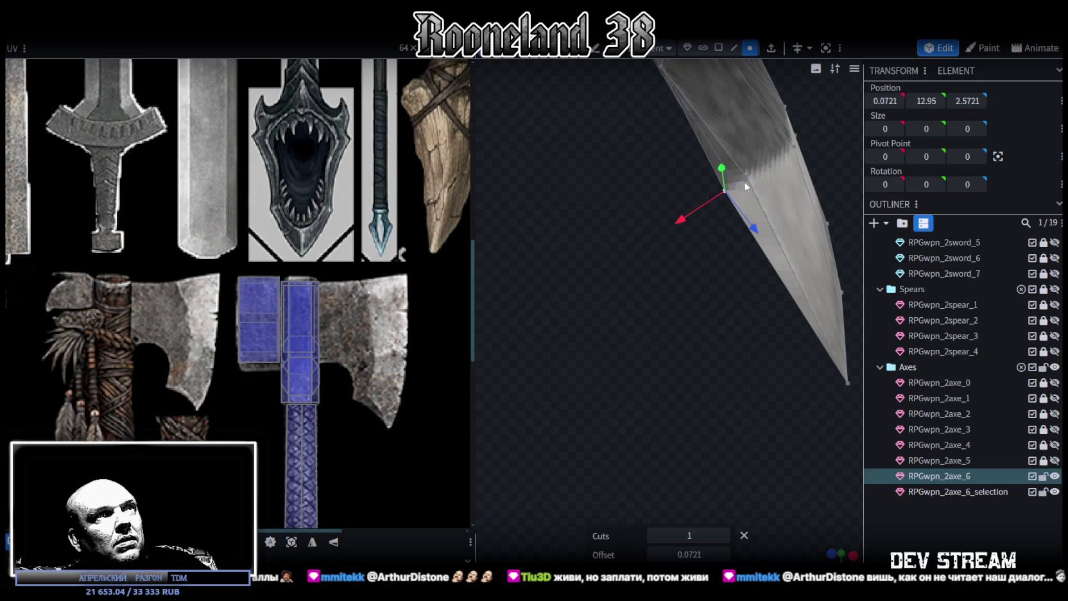
left_click(772, 180, "shift")
mouse_move(792, 145)
left_mouse_down()
mouse_move(735, 324)
mouse_move(621, 407)
mouse_move(695, 426)
mouse_move(654, 486)
left_mouse_up()
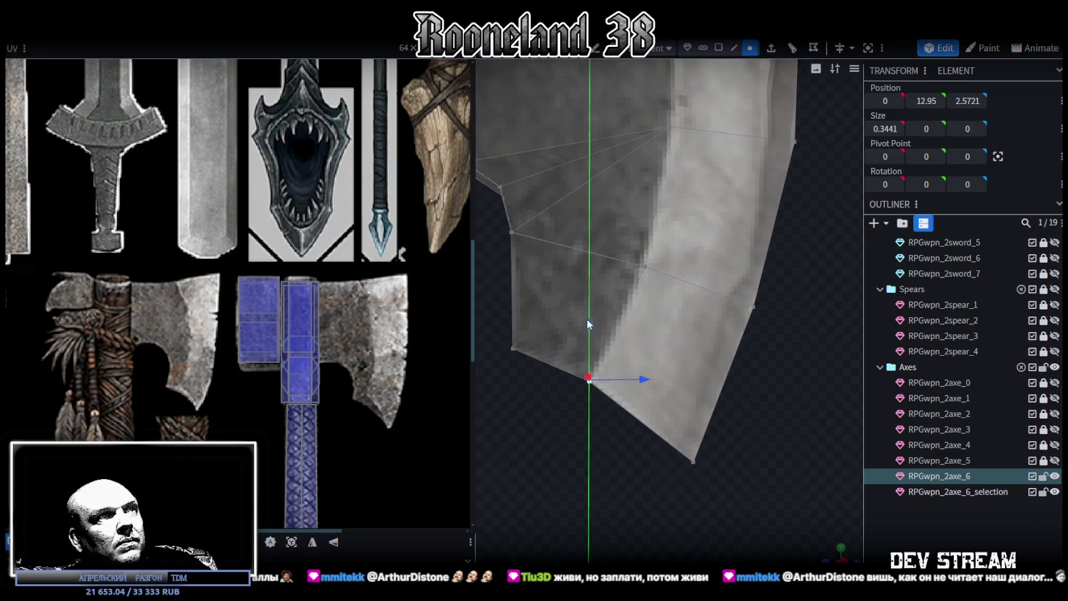
left_click_drag(586, 323, 592, 273)
mouse_move(654, 327)
left_mouse_down()
mouse_move(595, 384)
mouse_move(588, 351)
mouse_move(550, 356)
mouse_move(558, 373)
left_mouse_up()
Cut a new edge loop across the blade edge in edge selection mode
left_click(720, 48)
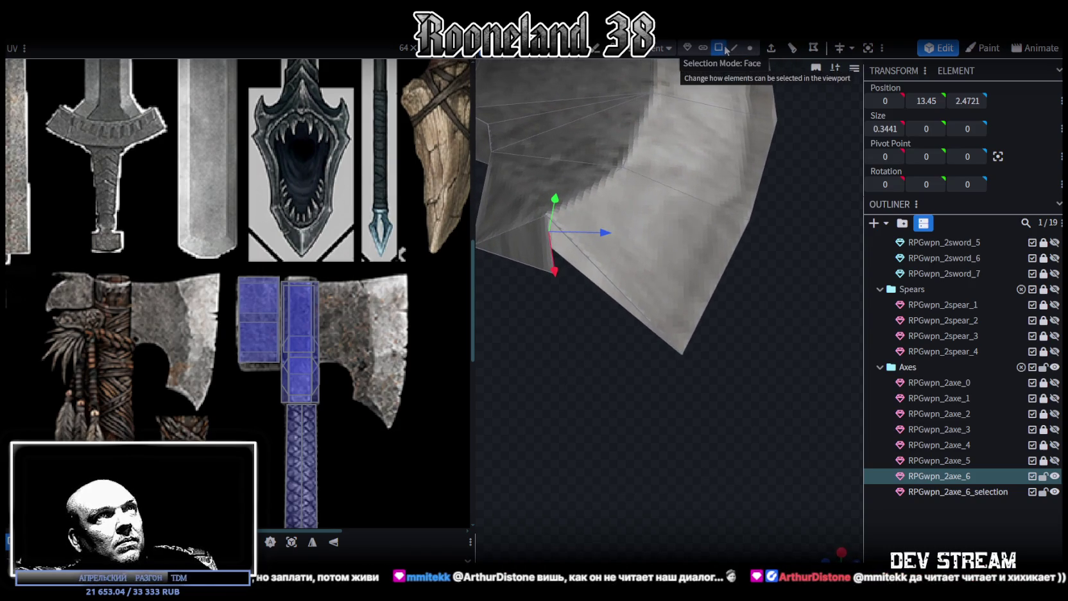
left_click(734, 47)
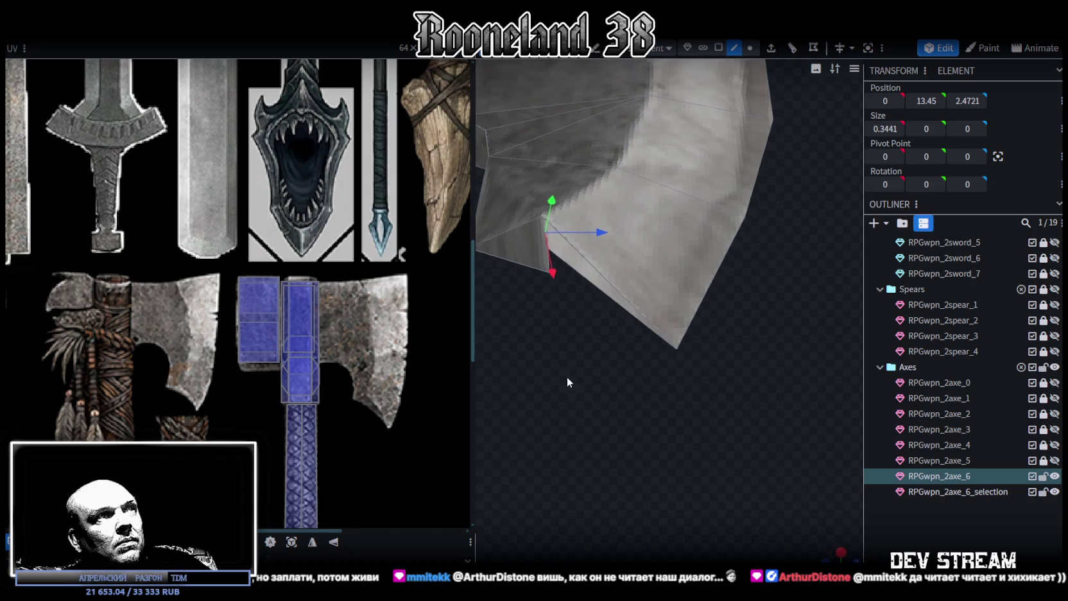
left_click_drag(567, 376, 540, 309)
left_click(523, 302)
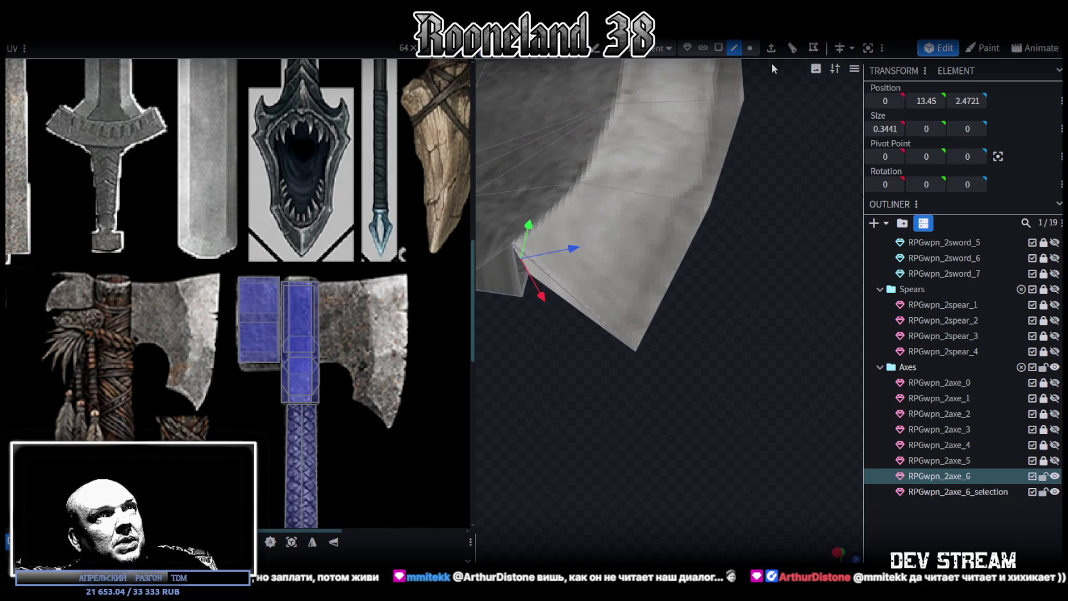
left_click(792, 48)
Merge the two vertices at the blade's inner corner into one with Merge Vertices
left_click(749, 47)
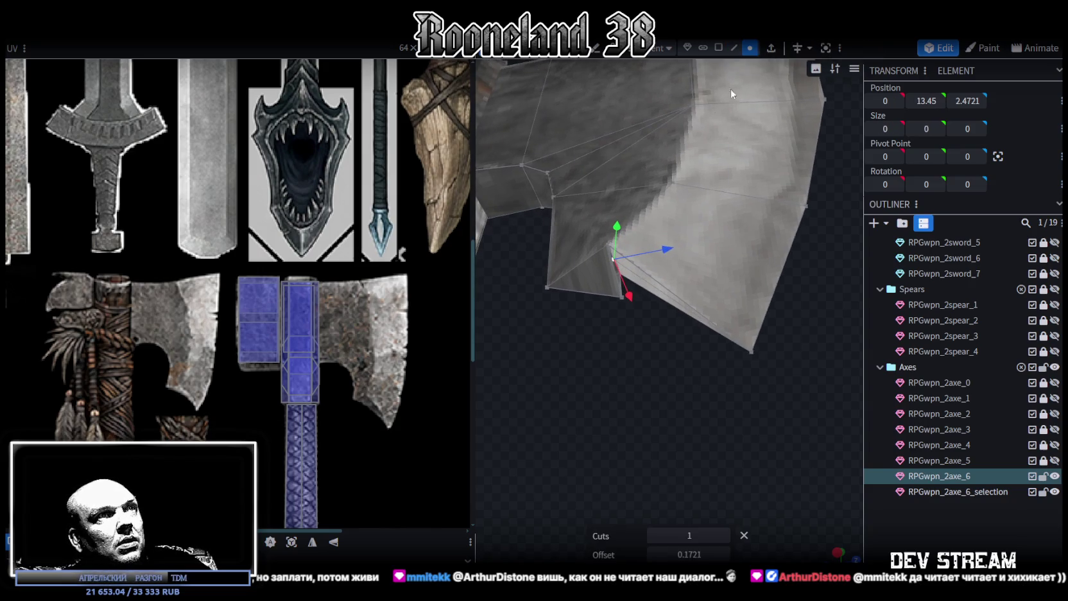
scroll(609, 270, "up", 3)
left_click(585, 276)
left_click(576, 217, "shift")
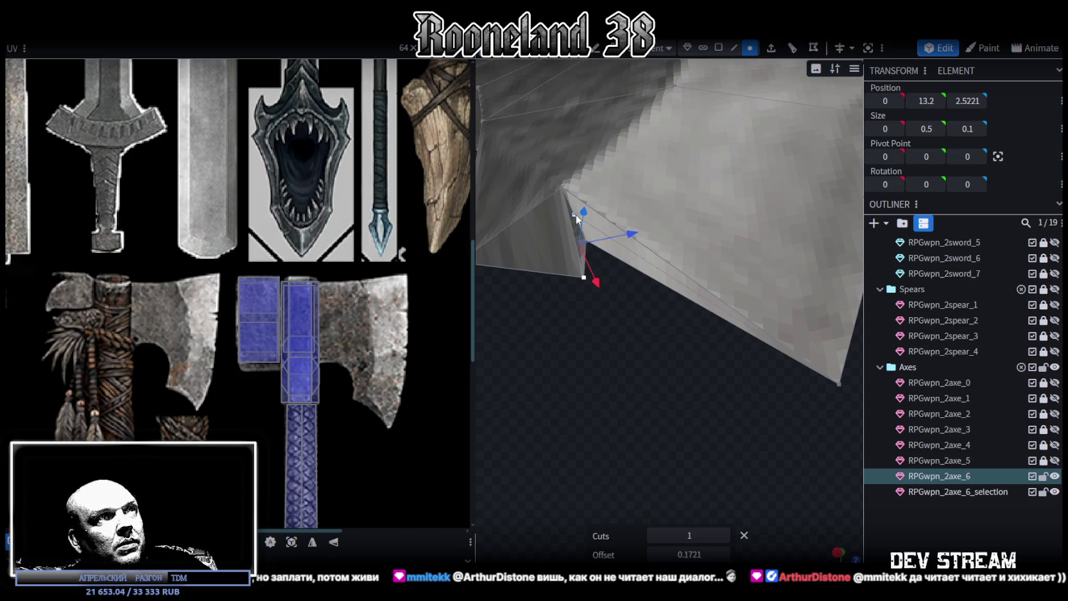
right_click(576, 217)
left_click(733, 286)
Raise and nudge several vertices along the blade's inner curve
mouse_move(715, 312)
left_mouse_down()
mouse_move(654, 418)
mouse_move(680, 469)
left_mouse_up()
left_click(557, 370)
left_click_drag(558, 370, 556, 308)
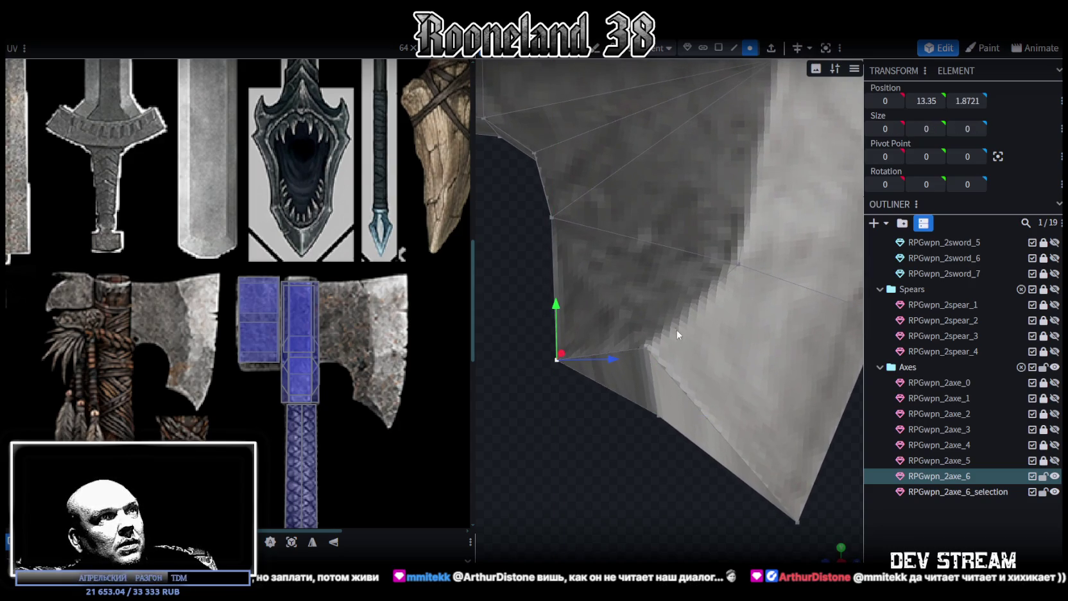
left_click(645, 346)
left_click(552, 218, "shift")
mouse_move(580, 479)
left_mouse_down()
mouse_move(664, 374)
mouse_move(720, 354)
mouse_move(782, 355)
left_mouse_up()
left_click(765, 339)
mouse_move(788, 243)
left_mouse_down()
mouse_move(791, 410)
mouse_move(637, 450)
mouse_move(598, 490)
mouse_move(671, 387)
left_mouse_up()
left_click(652, 399)
left_click_drag(615, 344, 628, 302)
Lift further pairs of inner-curve vertices upward to round the curve
left_click(622, 393)
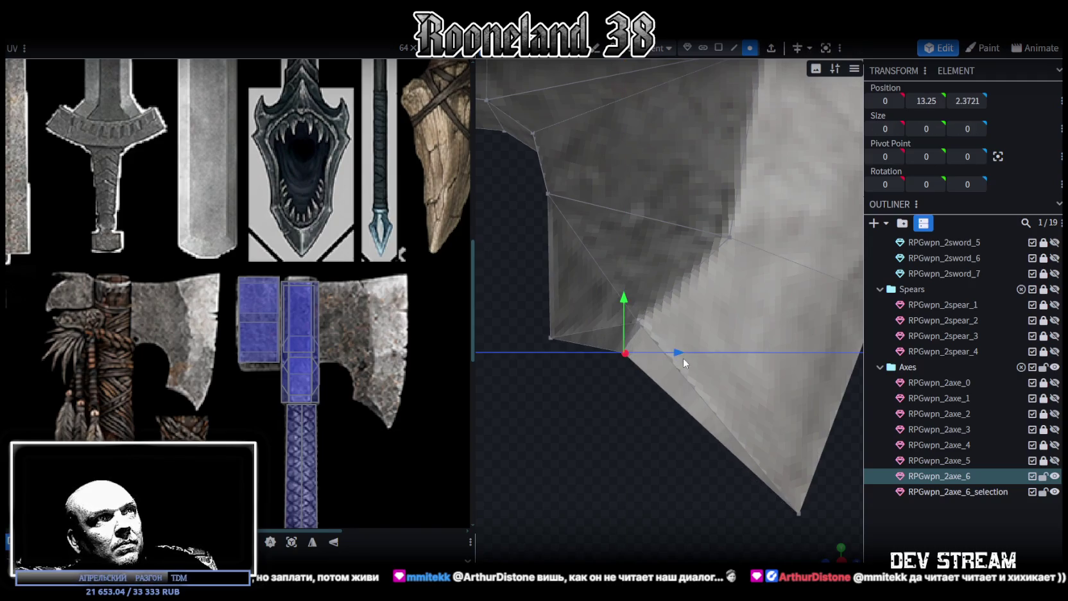
left_click_drag(682, 361, 650, 333)
left_click(638, 323, "shift")
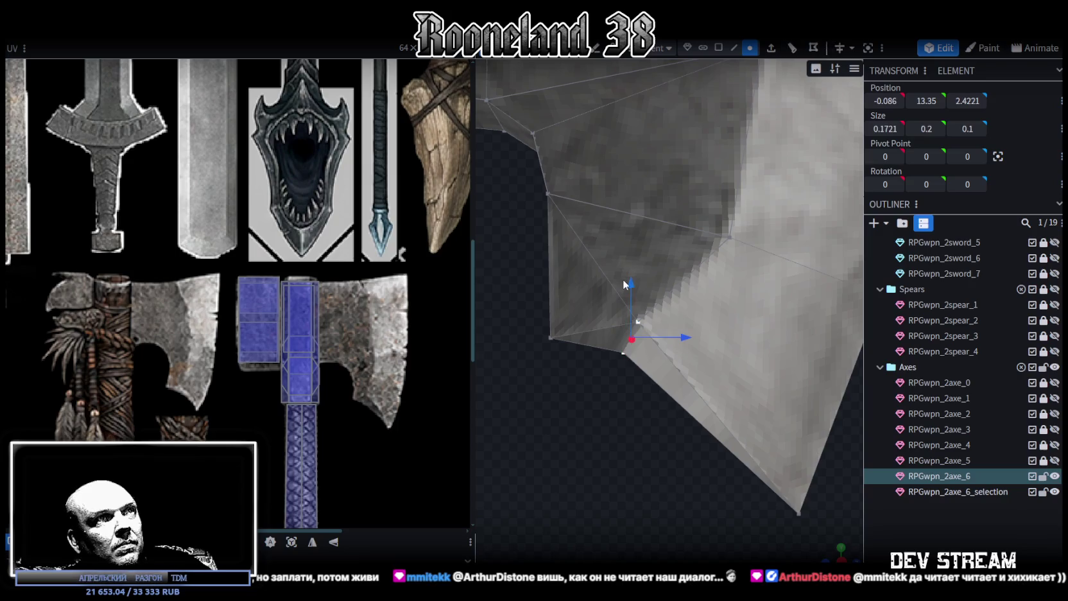
left_click_drag(612, 430, 833, 407)
left_click(754, 342)
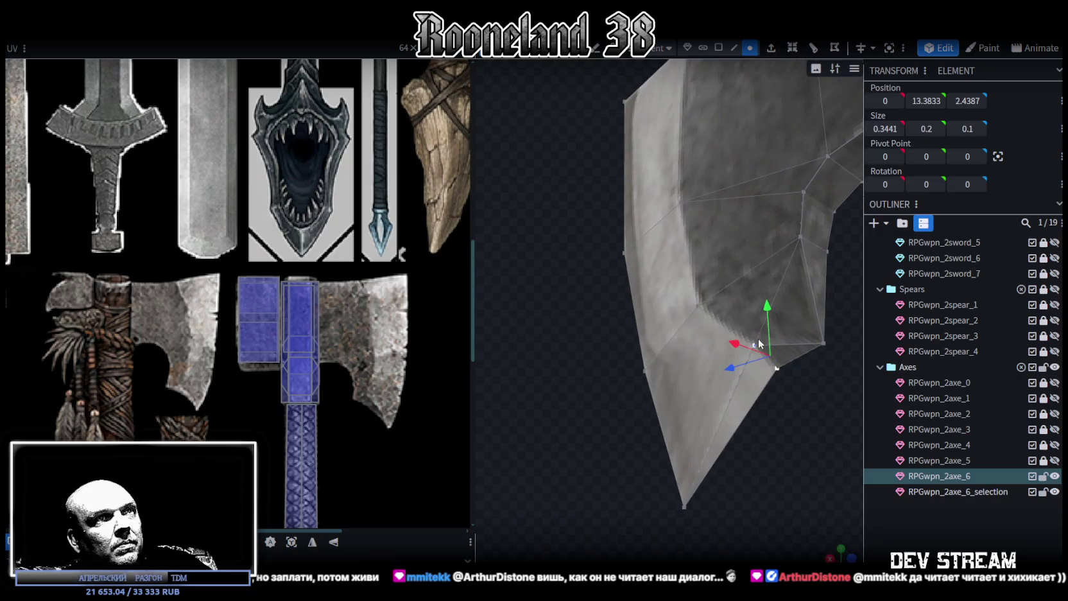
mouse_move(770, 320)
left_mouse_down()
mouse_move(774, 390)
mouse_move(557, 473)
left_mouse_up()
Shift the blade's bottom tip vertex left and lower the mid-curve vertices toward it
mouse_move(549, 375)
left_mouse_down()
mouse_move(576, 349)
mouse_move(631, 340)
left_mouse_up()
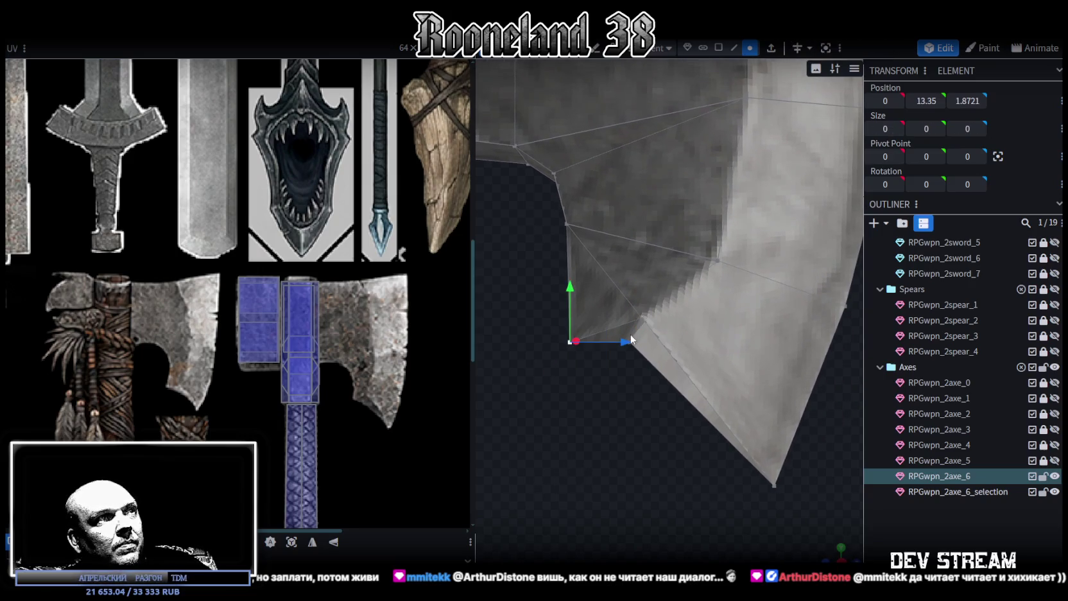
mouse_move(573, 298)
left_mouse_down()
mouse_move(567, 277)
mouse_move(649, 457)
mouse_move(763, 375)
mouse_move(711, 376)
left_mouse_up()
left_click_drag(762, 420, 633, 386)
left_click_drag(592, 324, 645, 280)
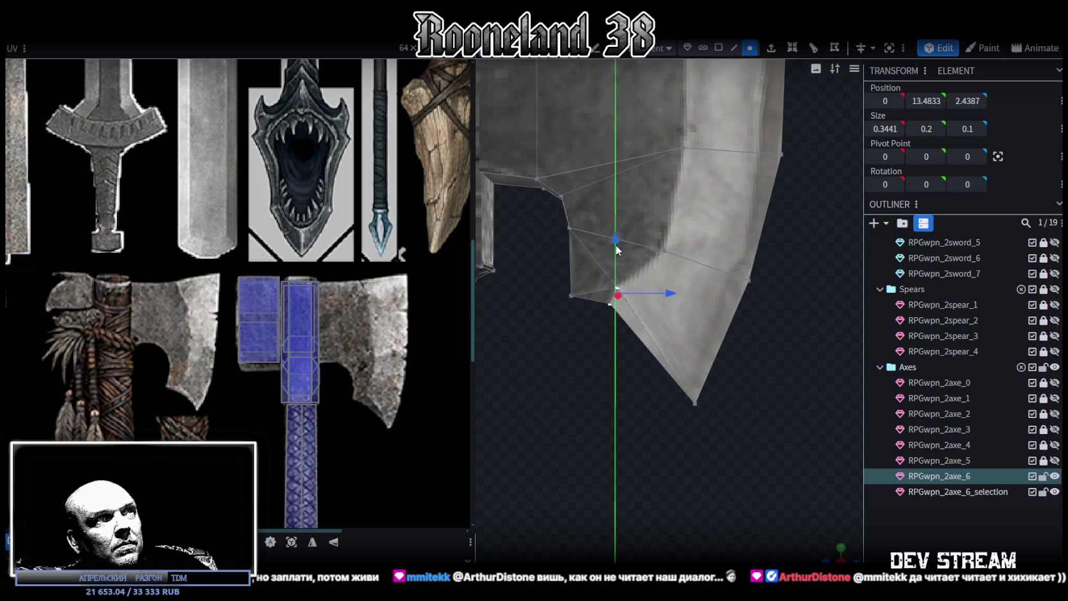
left_click_drag(617, 250, 606, 263)
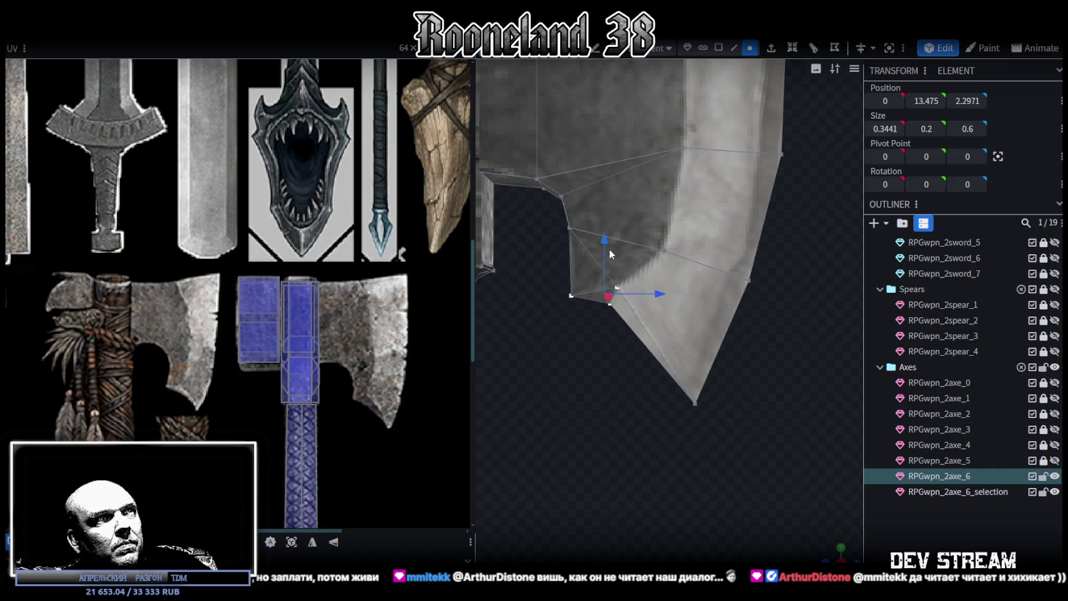
mouse_move(661, 395)
left_mouse_down()
mouse_move(726, 428)
mouse_move(737, 403)
left_mouse_up()
scroll(737, 403, "down", 3)
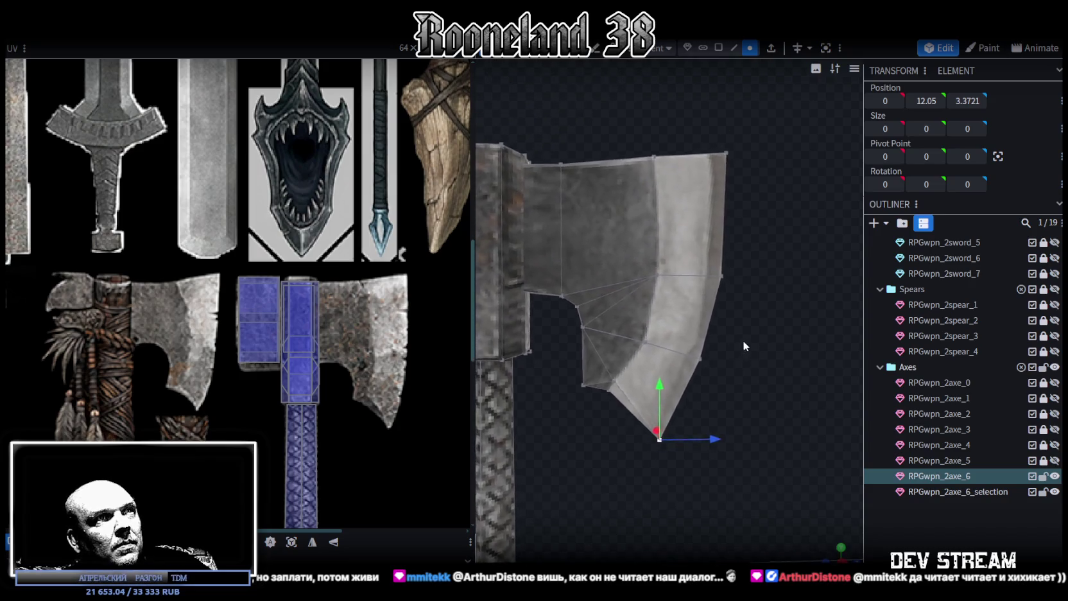
Shift the middle blade vertices in depth and raise two higher vertices to smooth the curve
left_click_drag(729, 308, 615, 353)
left_click_drag(681, 345, 685, 347)
left_click_drag(629, 296, 630, 289)
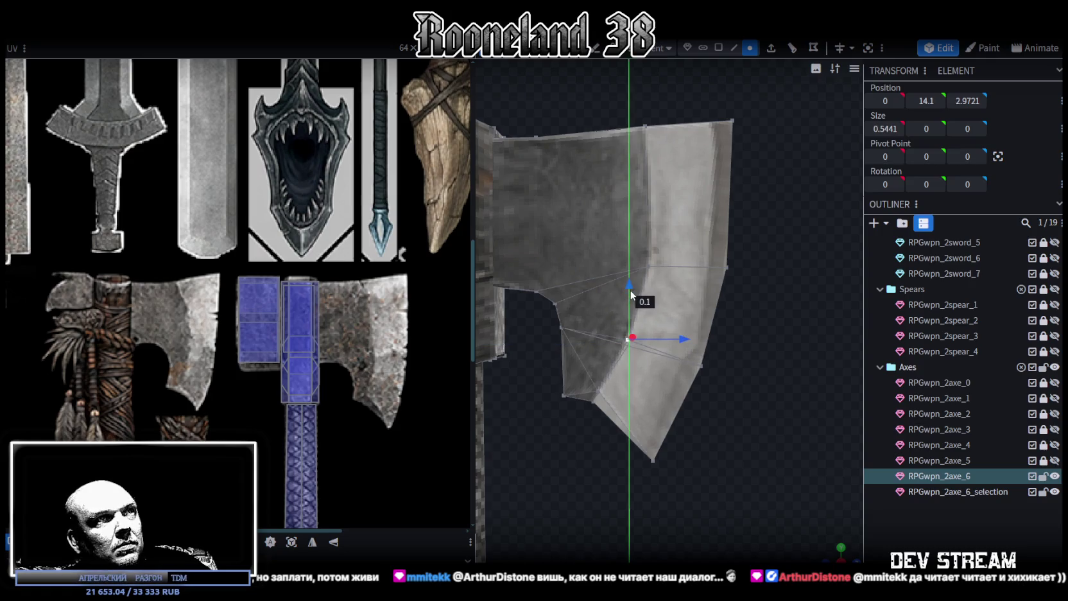
mouse_move(682, 411)
left_mouse_down()
mouse_move(707, 343)
mouse_move(690, 335)
left_mouse_up()
mouse_move(706, 372)
left_mouse_down()
mouse_move(719, 385)
mouse_move(742, 380)
left_mouse_up()
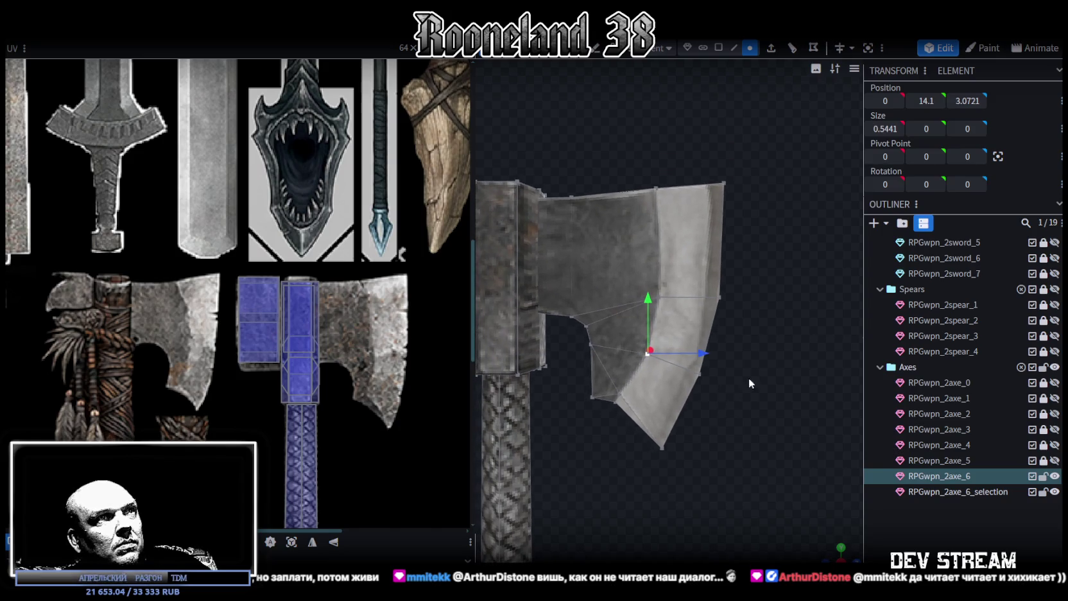
left_click_drag(757, 276, 623, 309)
left_click_drag(754, 245, 629, 323)
left_click_drag(675, 242, 675, 233)
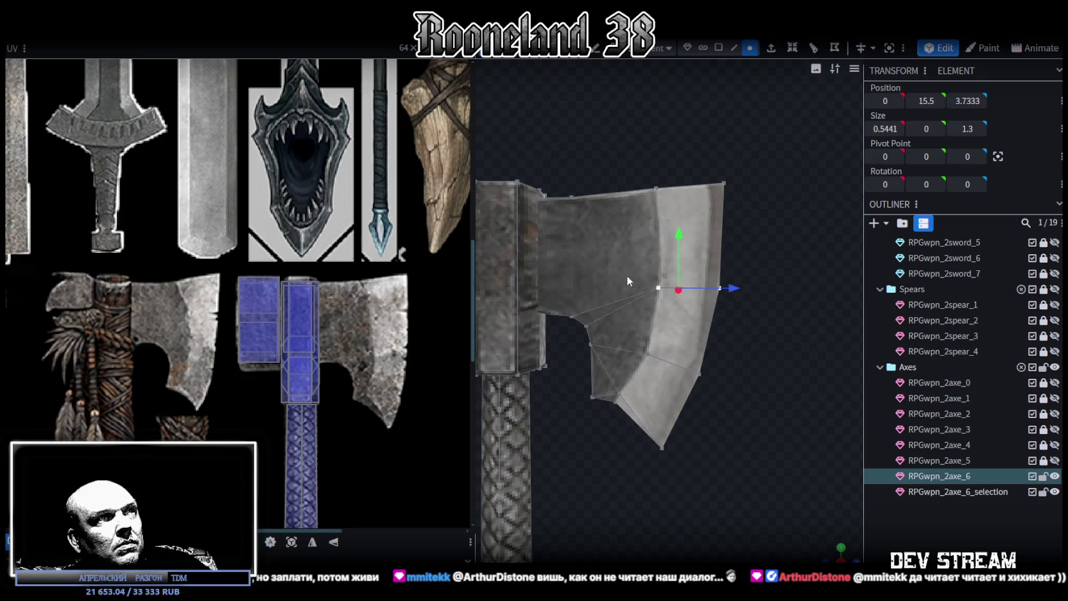
mouse_move(567, 392)
left_mouse_down()
mouse_move(609, 350)
mouse_move(625, 352)
mouse_move(569, 386)
mouse_move(598, 328)
mouse_move(640, 344)
left_mouse_up()
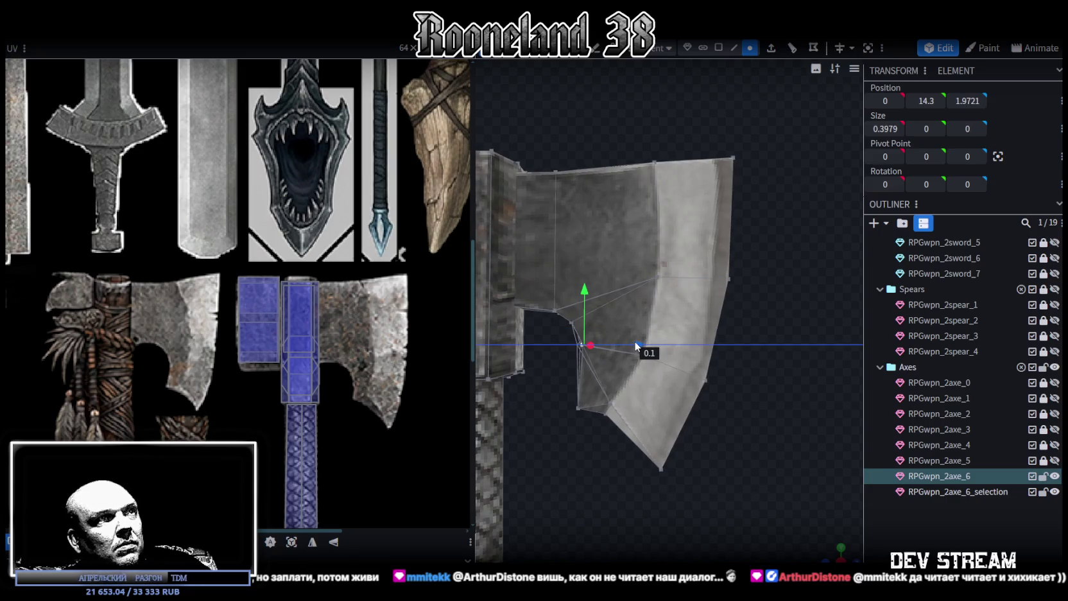
left_click_drag(556, 337, 589, 313)
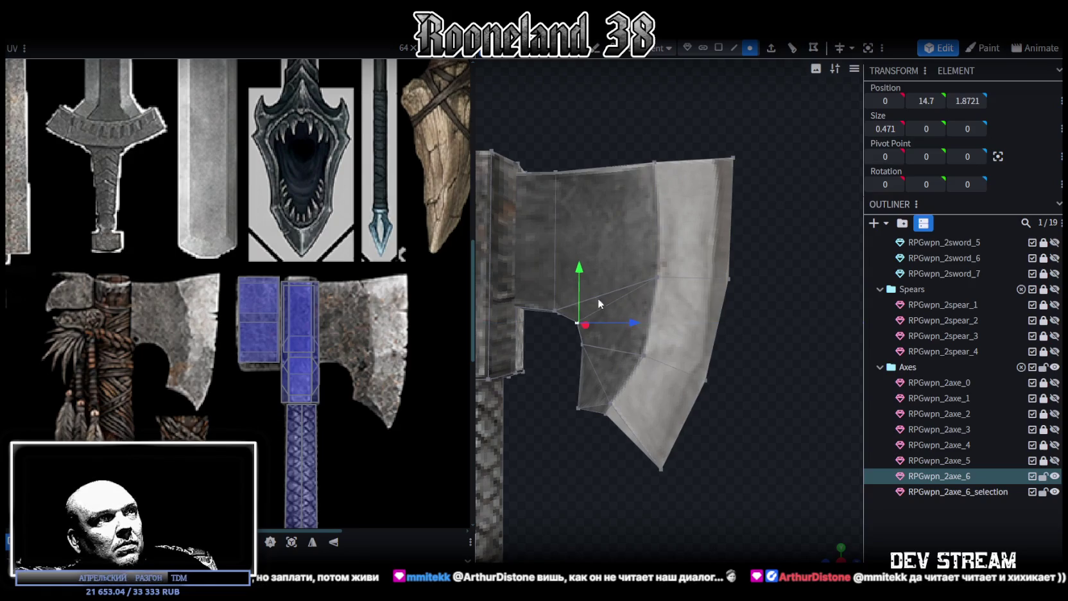
Box-select all faces of the axe blade in face selection mode
scroll(612, 420, "down", 5)
left_click(718, 48)
mouse_move(767, 158)
left_mouse_down()
mouse_move(626, 397)
mouse_move(677, 452)
mouse_move(678, 443)
mouse_move(737, 459)
mouse_move(662, 331)
mouse_move(650, 329)
left_mouse_up()
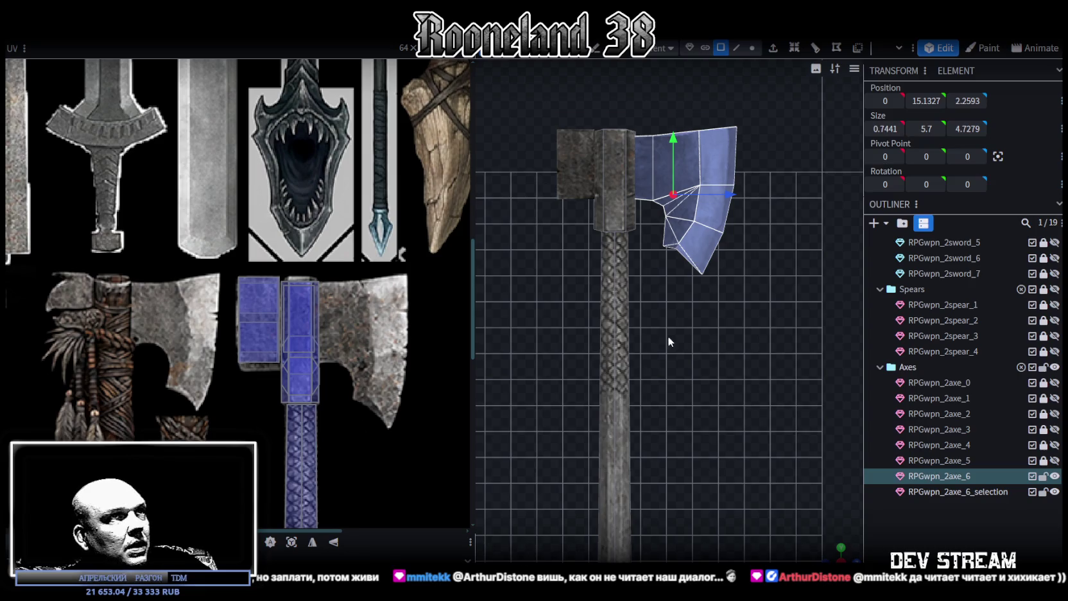
scroll(667, 336, "up", 3)
left_click(291, 541)
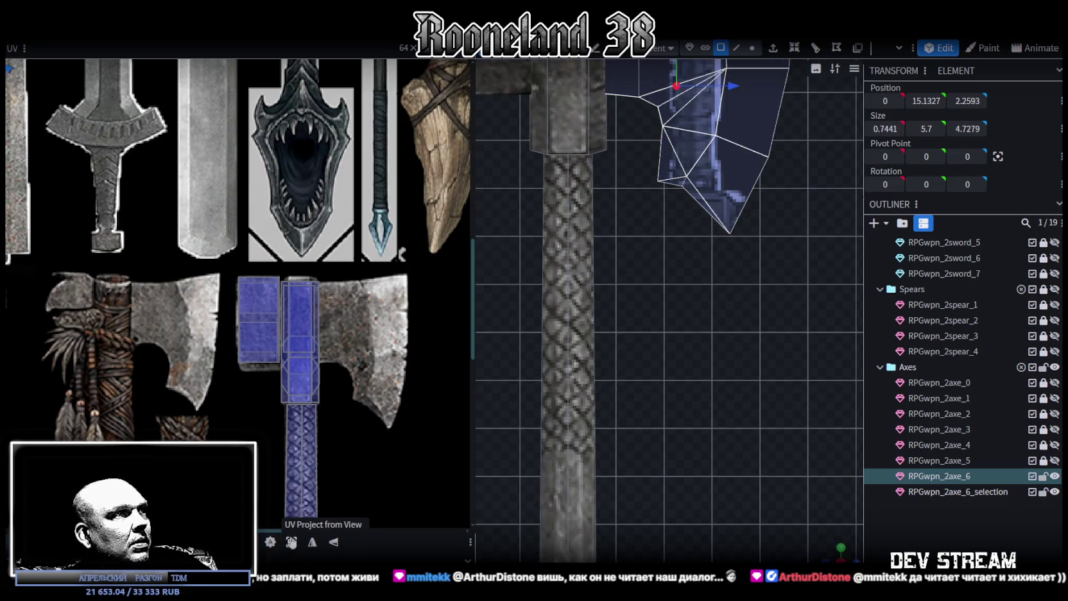
scroll(187, 360, "down", 3)
scroll(183, 374, "down", 4)
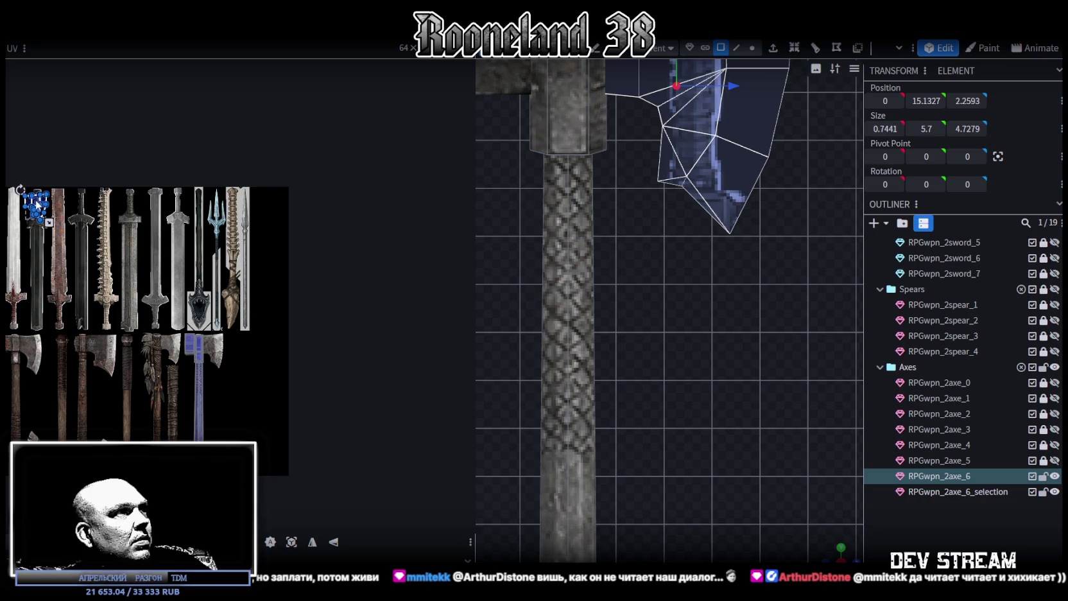
left_click_drag(38, 204, 196, 346)
scroll(193, 347, "up", 2)
scroll(192, 346, "up", 3)
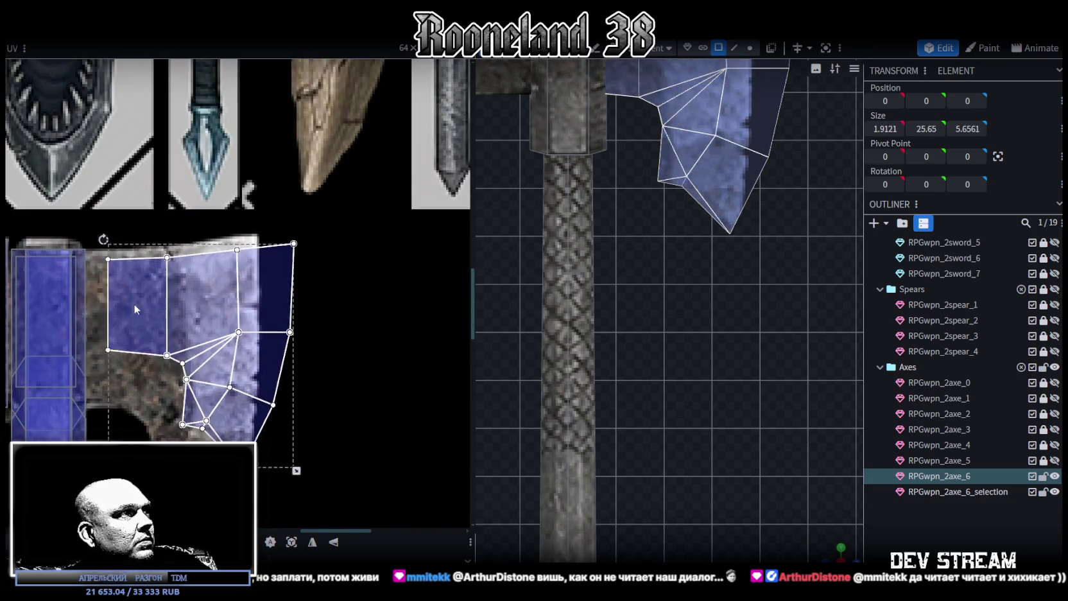
left_click_drag(134, 306, 106, 299)
middle_click_drag(264, 377, 308, 301)
scroll(320, 392, "down", 2)
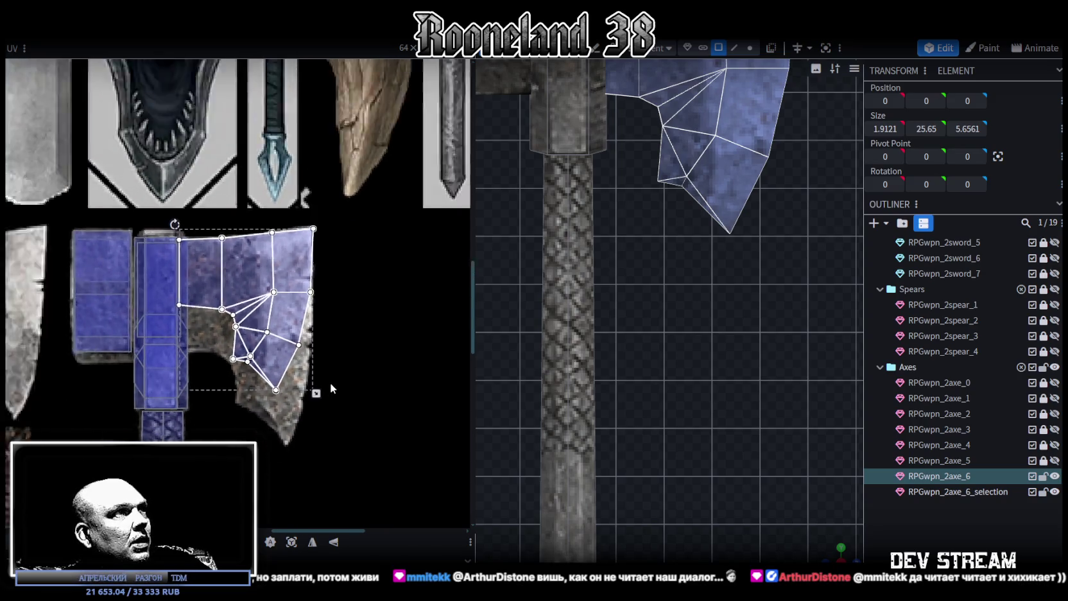
scroll(323, 390, "down", 1)
scroll(323, 390, "up", 1)
scroll(319, 383, "up", 1)
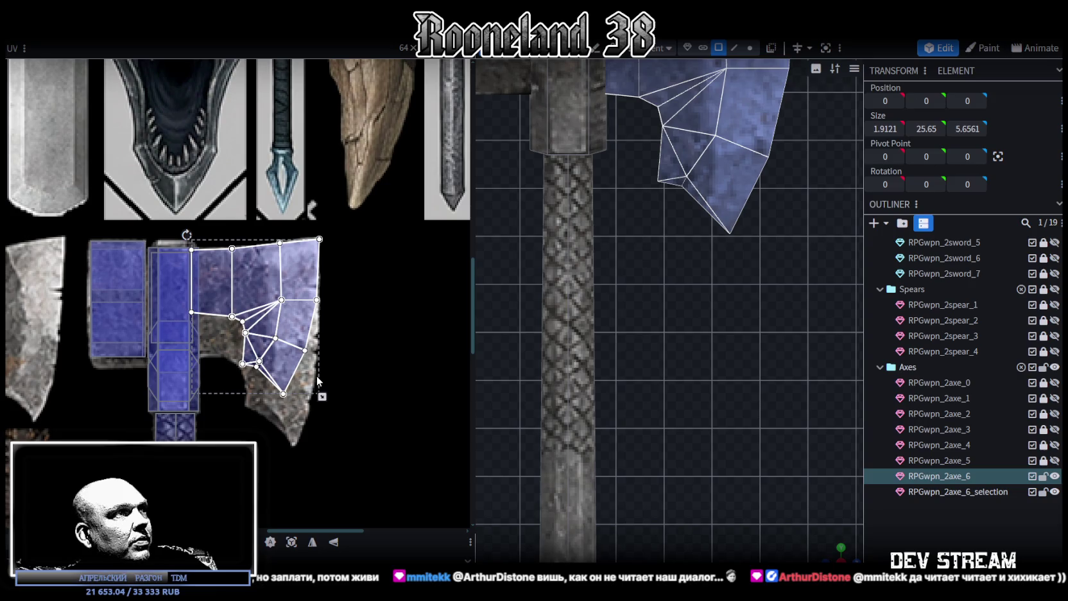
left_click_drag(322, 396, 324, 476)
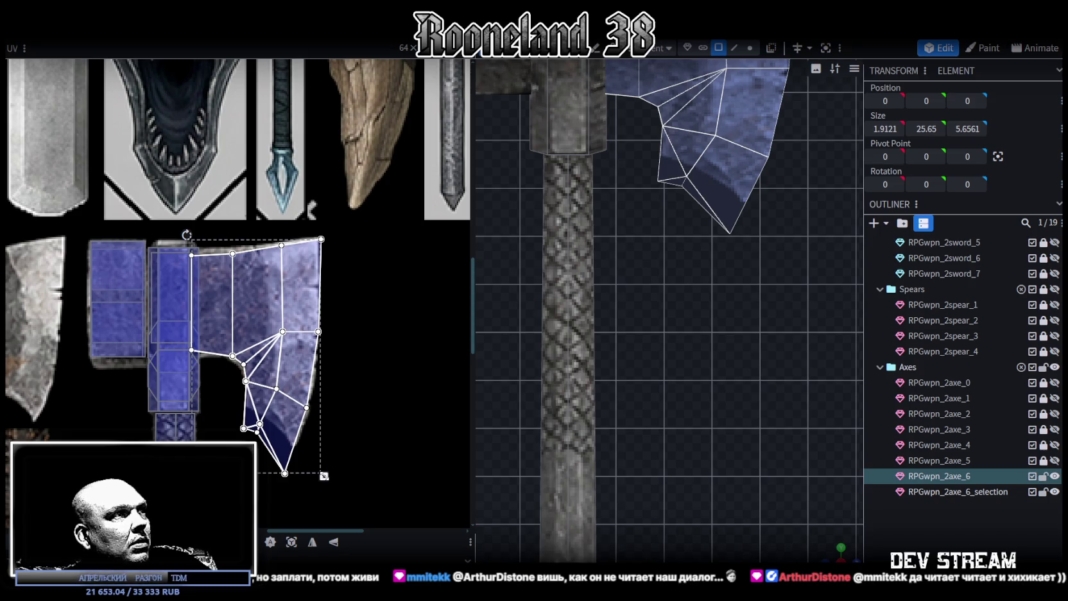
key("ctrl+z")
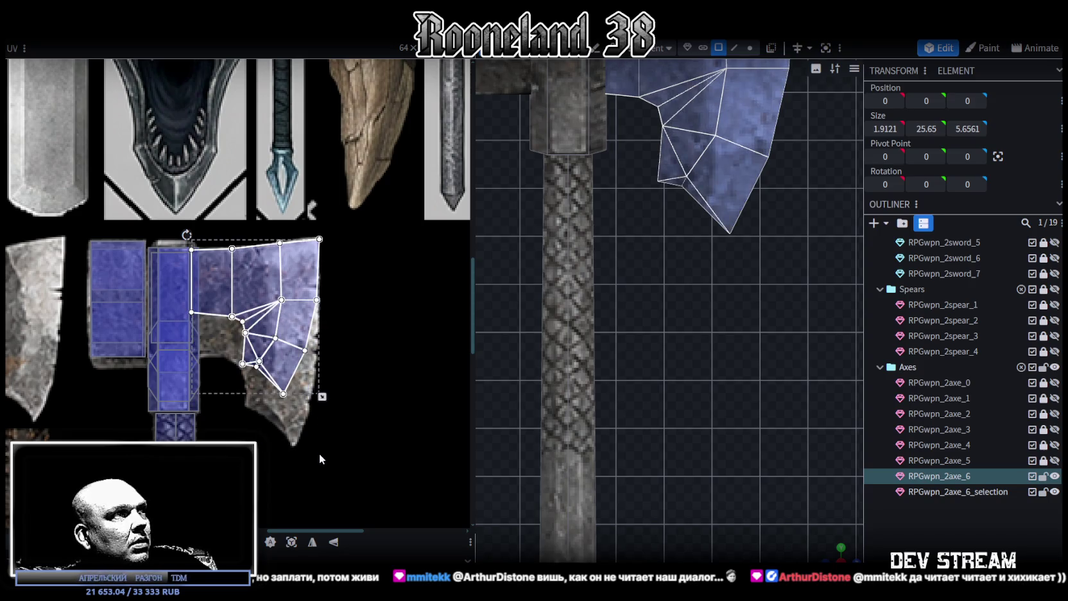
scroll(340, 387, "up", 1)
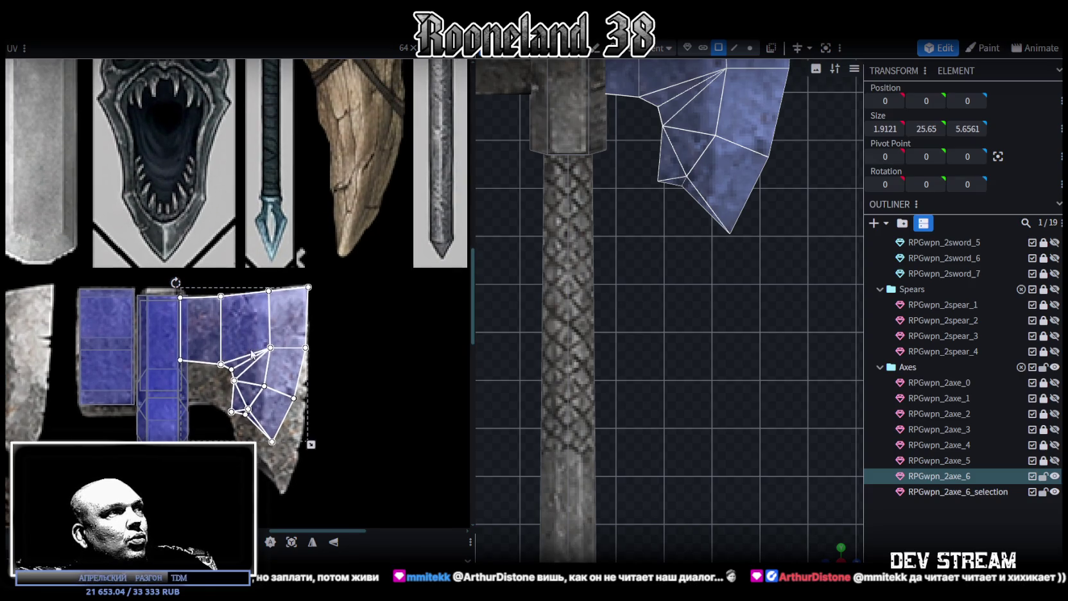
scroll(380, 356, "down", 3)
right_click_drag(655, 311, 706, 424)
scroll(706, 424, "down", 2)
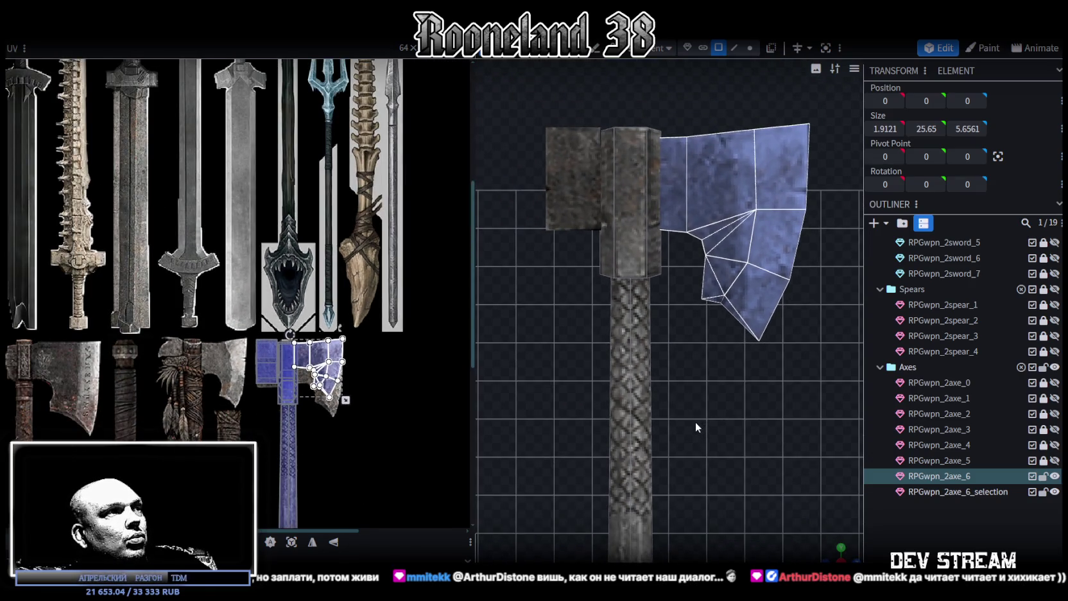
scroll(324, 379, "up", 4)
scroll(333, 363, "up", 1)
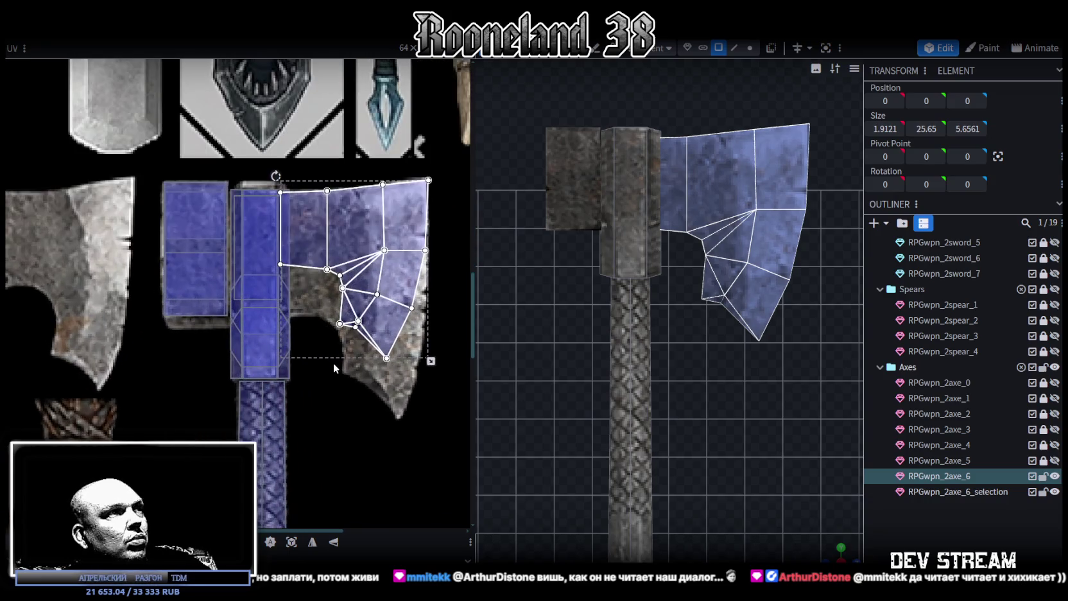
scroll(714, 396, "down", 1)
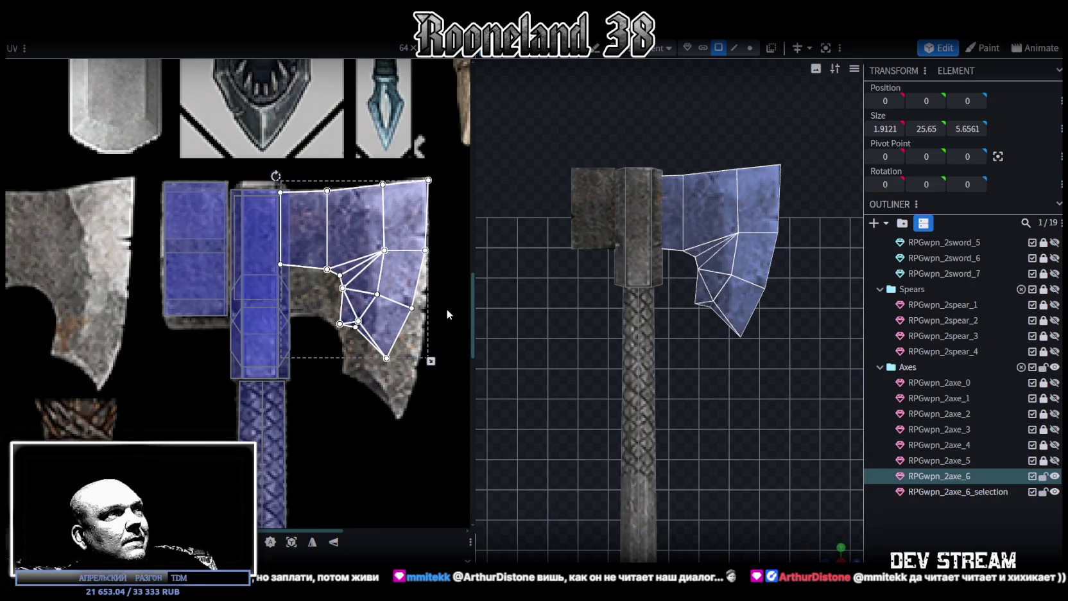
mouse_move(758, 321)
left_mouse_down()
mouse_move(771, 305)
mouse_move(733, 328)
mouse_move(753, 291)
left_mouse_up()
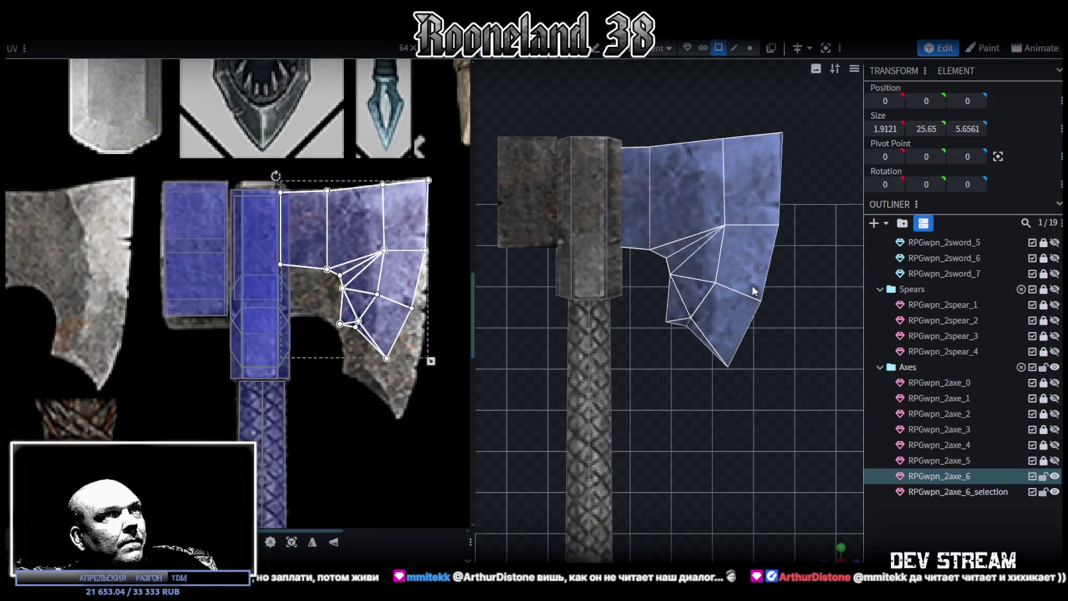
left_click(749, 48)
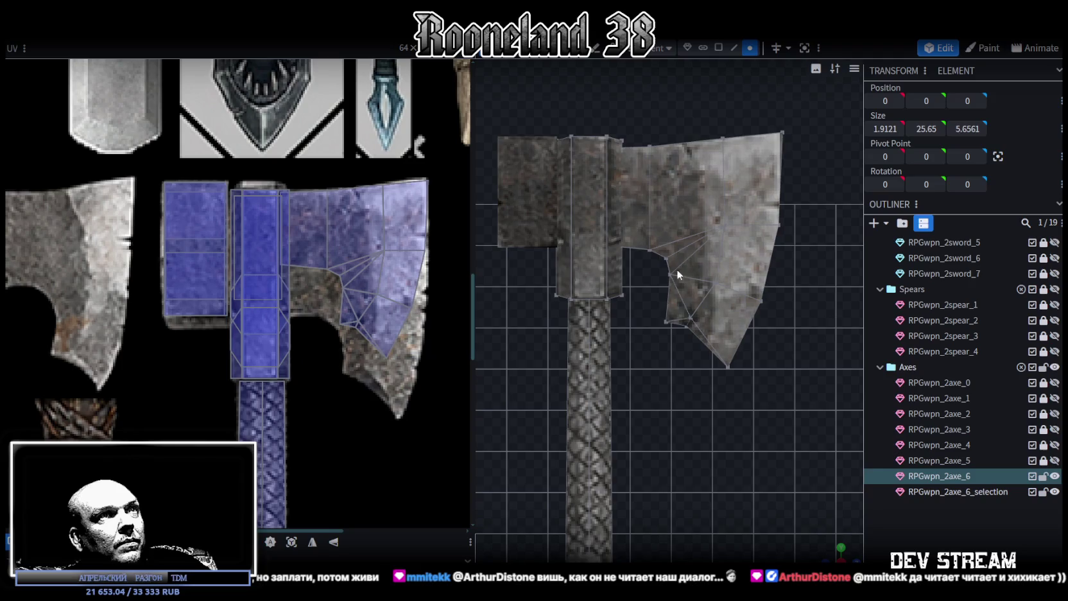
Level the edge beneath the blade at Position Y 15
left_click(718, 48)
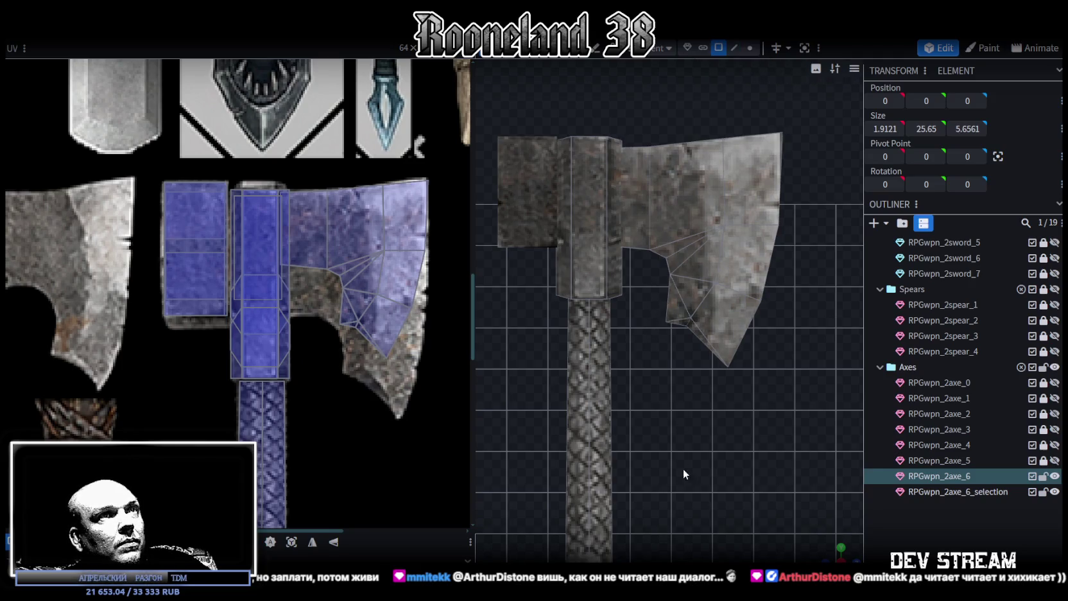
left_click_drag(831, 547, 833, 544)
left_click(640, 266)
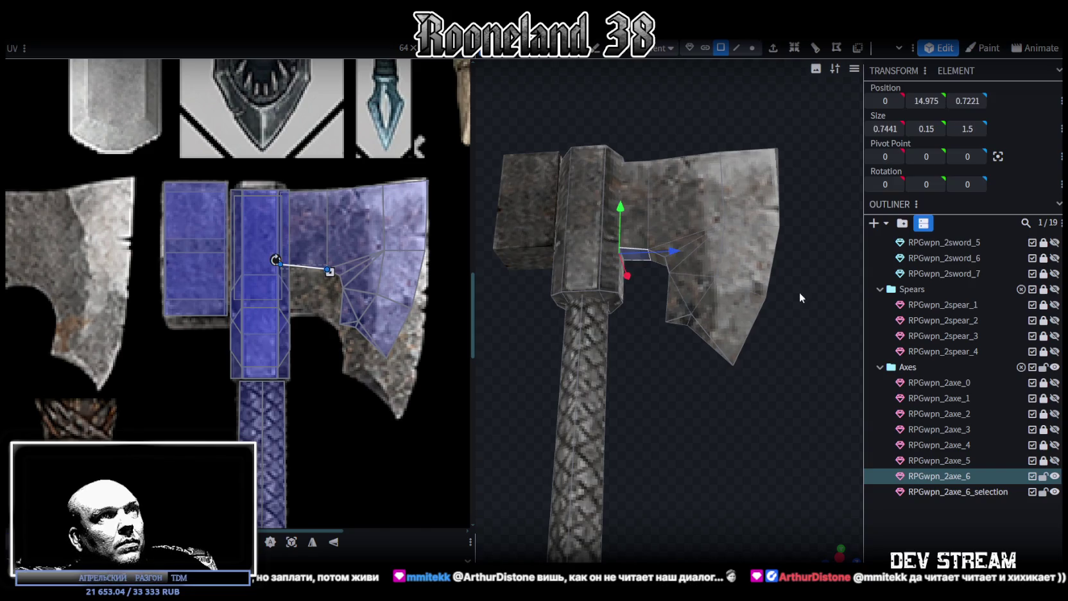
scroll(765, 388, "up", 3)
left_click(735, 46)
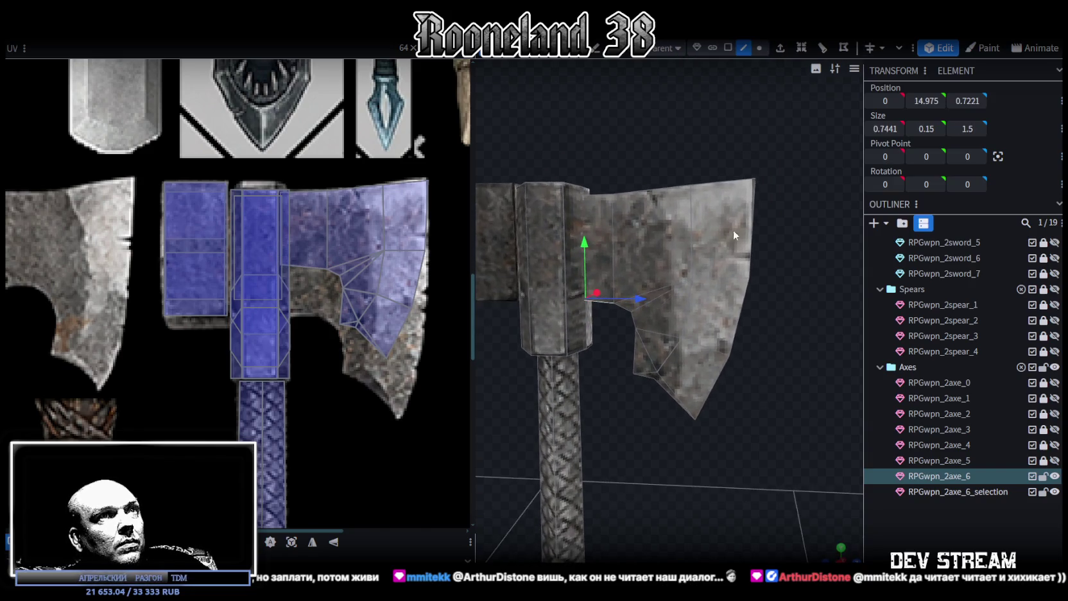
left_click(720, 283)
mouse_move(798, 300)
left_mouse_down()
mouse_move(609, 308)
mouse_move(771, 356)
left_mouse_up()
left_click(929, 101)
type("15")
key("Return")
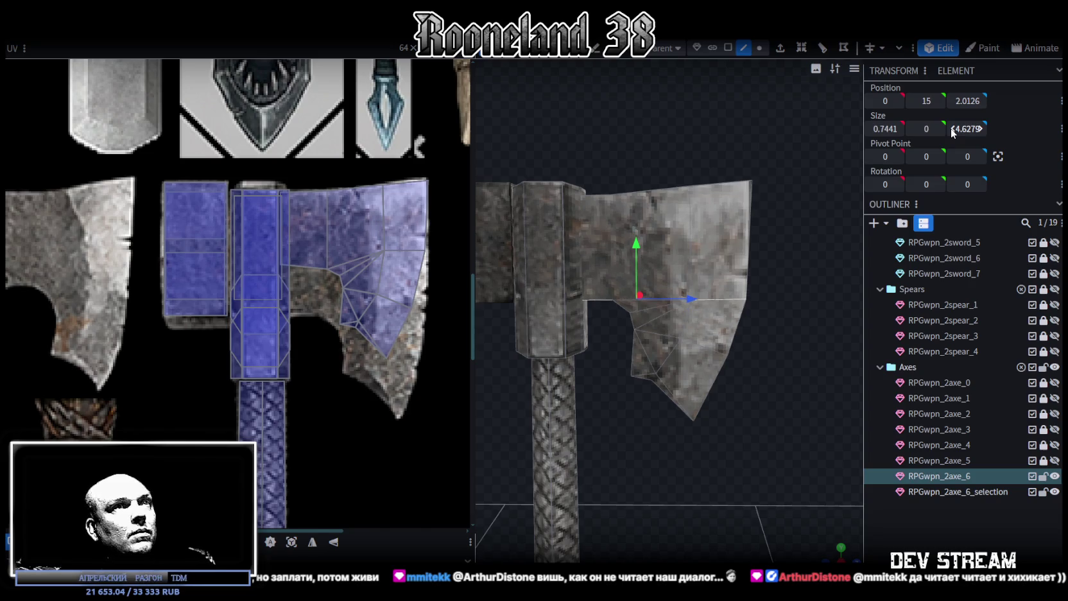
Box-select the blade faces and add the left head face to the selection
left_click_drag(761, 390, 753, 445)
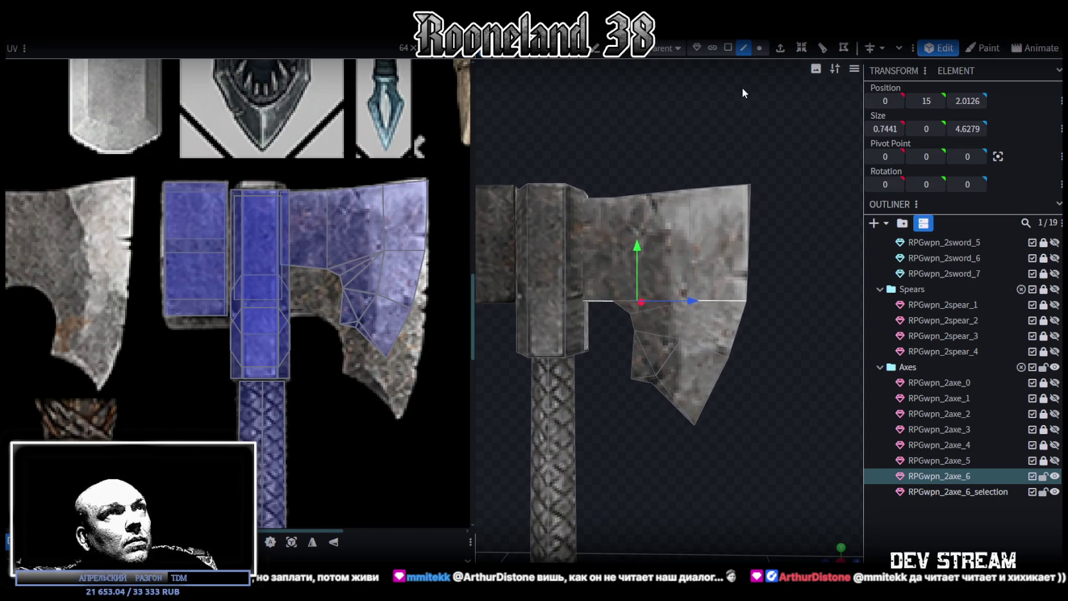
left_click(727, 47)
mouse_move(749, 463)
left_mouse_down("ctrl")
mouse_move(619, 310)
mouse_move(614, 397)
left_mouse_up("ctrl")
left_click(611, 320, "ctrl")
left_click_drag(611, 320, 620, 461)
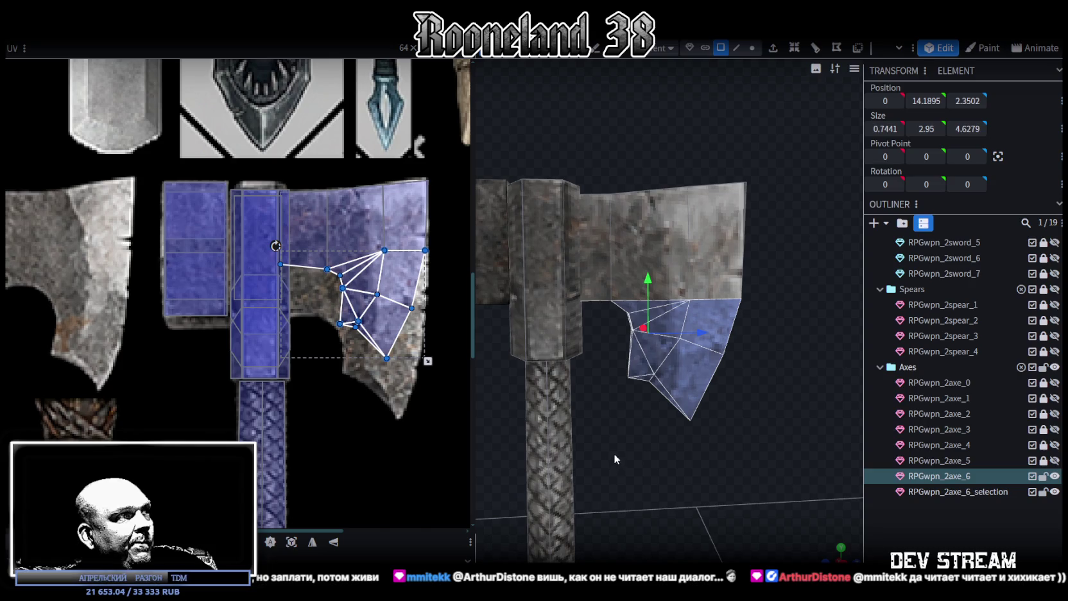
mouse_move(600, 437)
left_mouse_down()
mouse_move(706, 455)
mouse_move(591, 317)
left_mouse_up()
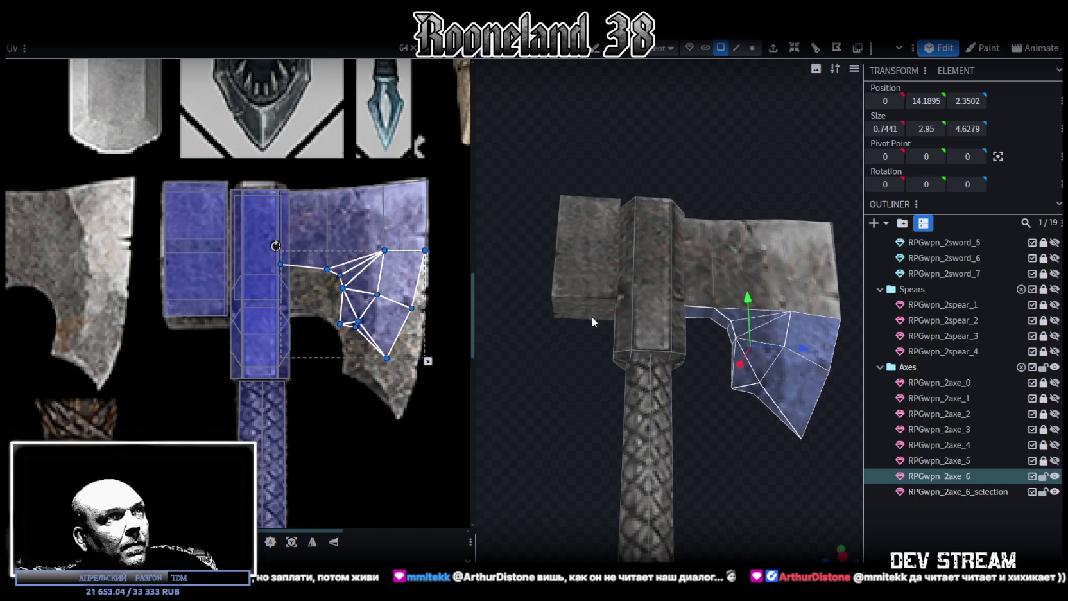
left_click(591, 317, "ctrl")
left_click_drag(697, 434, 670, 470)
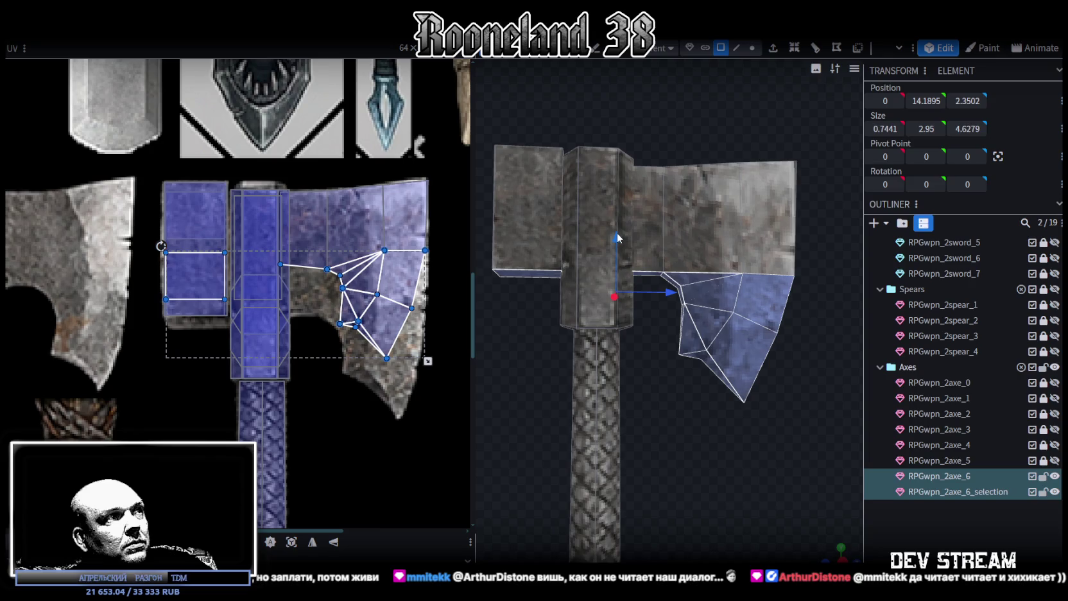
mouse_move(651, 404)
left_mouse_down()
mouse_move(648, 455)
mouse_move(667, 495)
mouse_move(652, 426)
left_mouse_up()
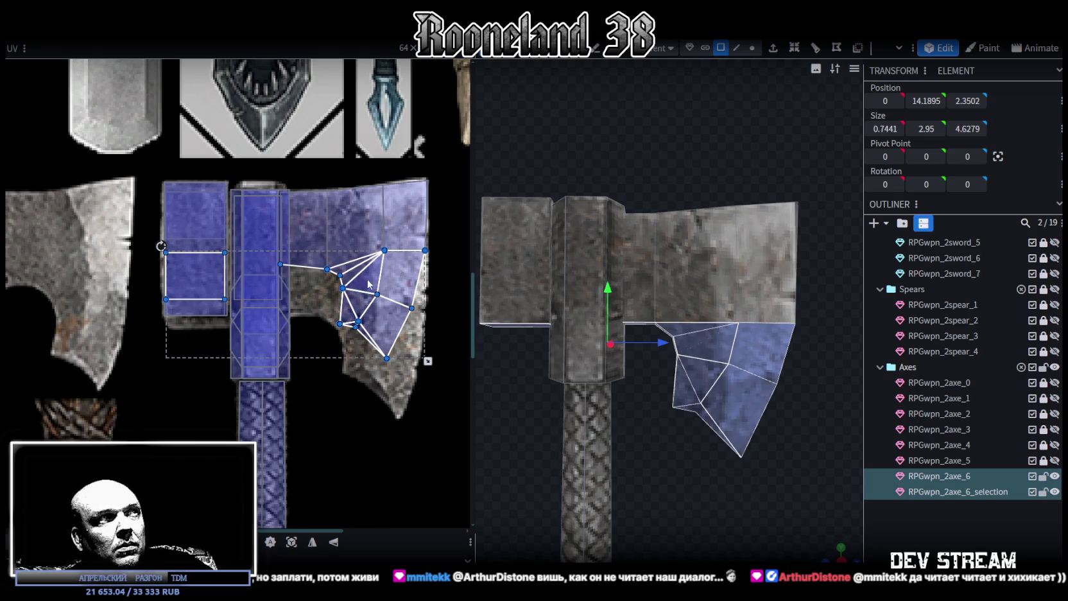
mouse_move(632, 121)
left_mouse_down()
mouse_move(647, 192)
mouse_move(661, 202)
mouse_move(611, 221)
left_mouse_up()
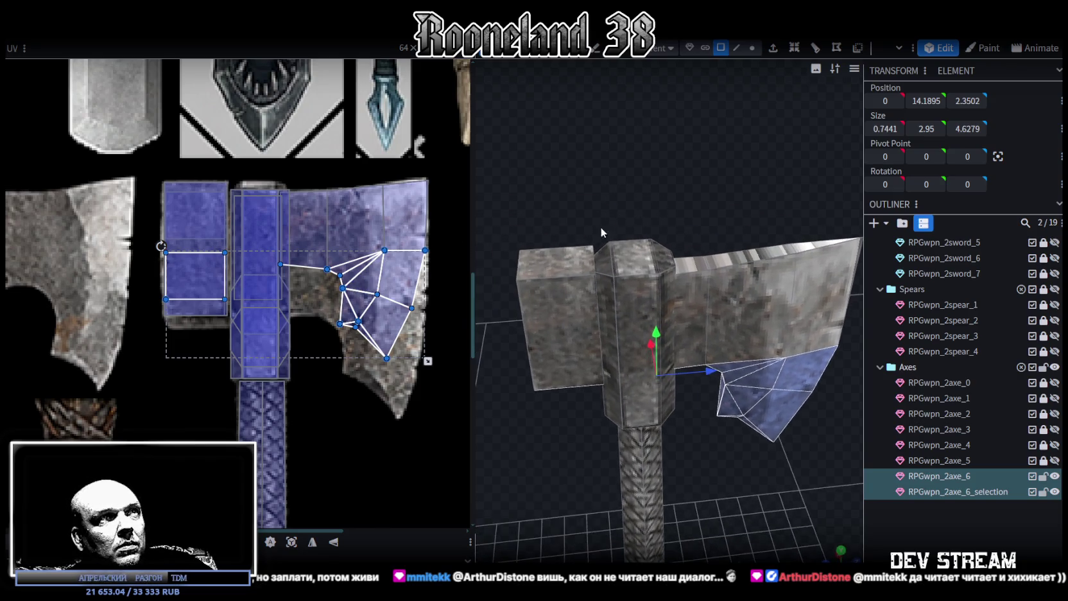
Select the top faces of the left block, handle block and blade
left_click(555, 262)
left_click(638, 263, "shift")
left_click(695, 273, "shift")
left_click(783, 250, "shift")
left_click(828, 244, "shift")
scroll(628, 444, "down", 3)
scroll(732, 456, "down", 3)
left_click_drag(732, 457, 720, 399)
scroll(689, 399, "up", 3)
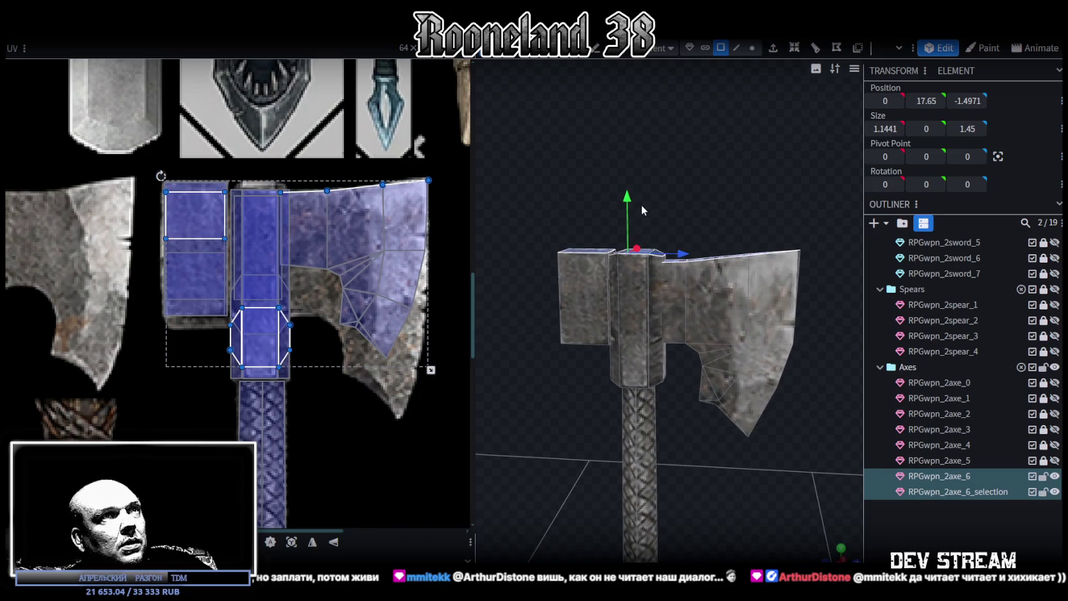
Raise the selected top faces by 0.8, then further up to 19.15
left_click_drag(628, 200, 624, 163)
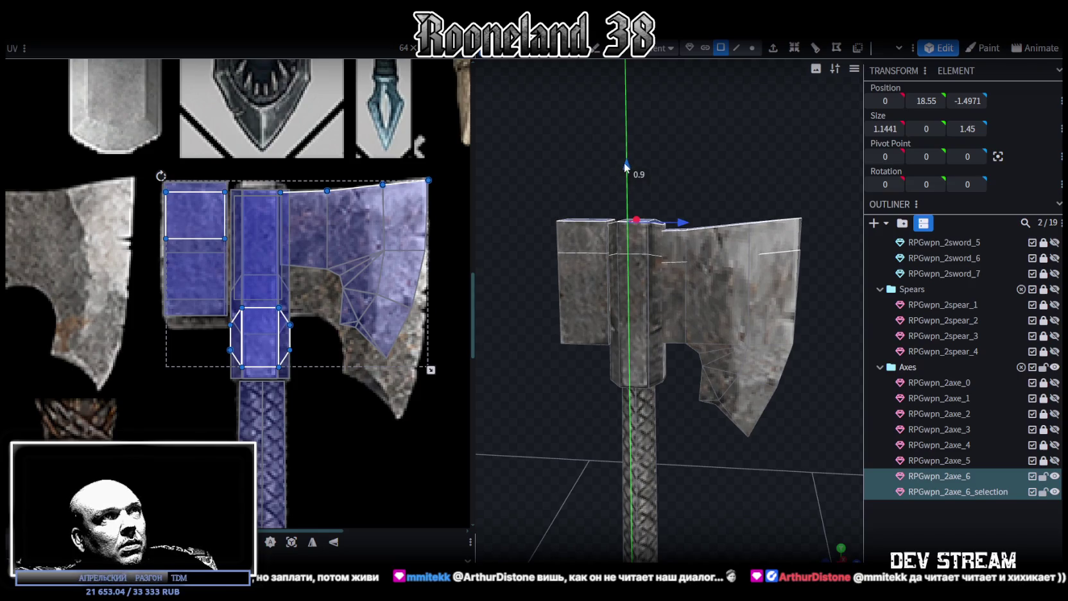
scroll(709, 442, "down", 3)
left_click_drag(733, 421, 725, 435)
left_click_drag(647, 207, 642, 181)
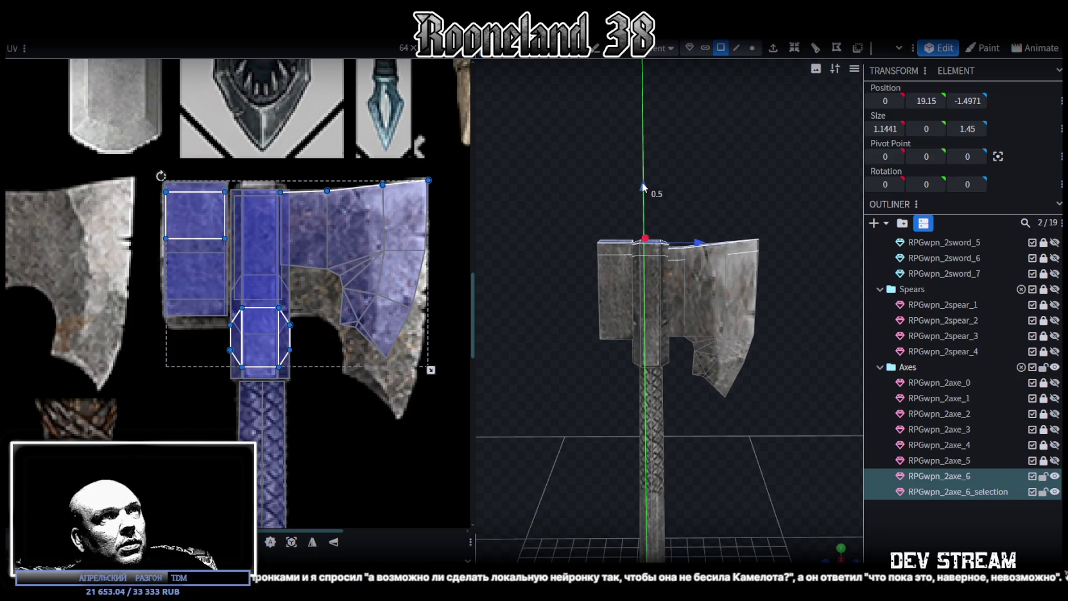
Resize the left head face and push it 0.7 along depth
left_click_drag(795, 400, 805, 391)
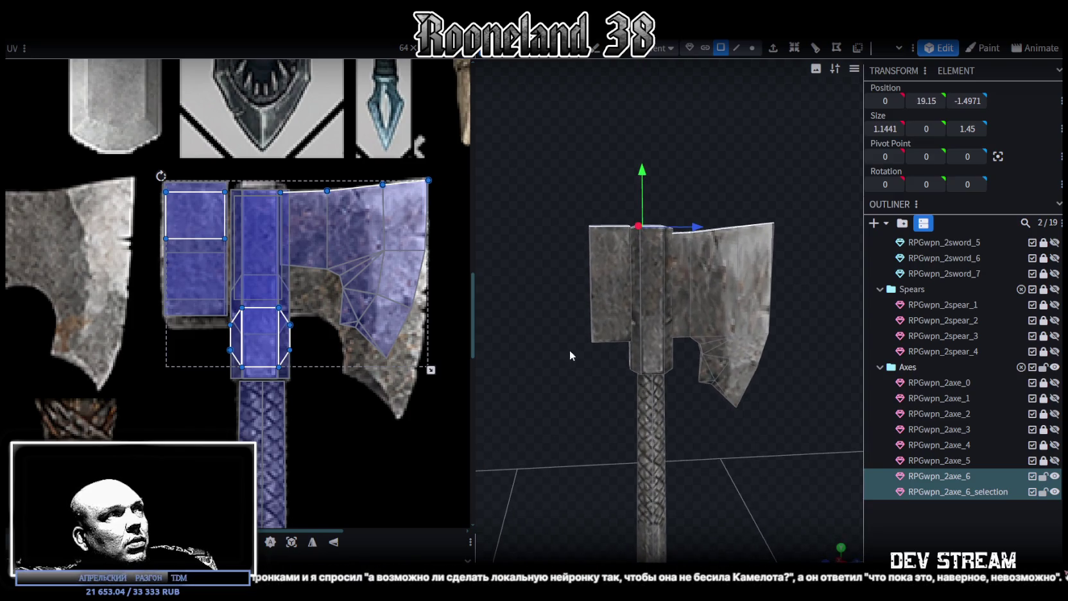
left_click(601, 297)
mouse_move(552, 272)
left_mouse_down()
mouse_move(584, 291)
mouse_move(705, 296)
mouse_move(663, 297)
mouse_move(742, 336)
mouse_move(788, 413)
mouse_move(762, 371)
mouse_move(774, 339)
mouse_move(680, 392)
mouse_move(661, 362)
mouse_move(575, 359)
mouse_move(564, 424)
mouse_move(636, 354)
mouse_move(563, 452)
mouse_move(544, 371)
left_mouse_up()
key("s")
key("v")
mouse_move(598, 276)
left_mouse_down()
mouse_move(556, 392)
mouse_move(587, 301)
mouse_move(590, 249)
mouse_move(580, 387)
mouse_move(553, 451)
mouse_move(673, 469)
mouse_move(694, 454)
left_mouse_up()
left_click(668, 286)
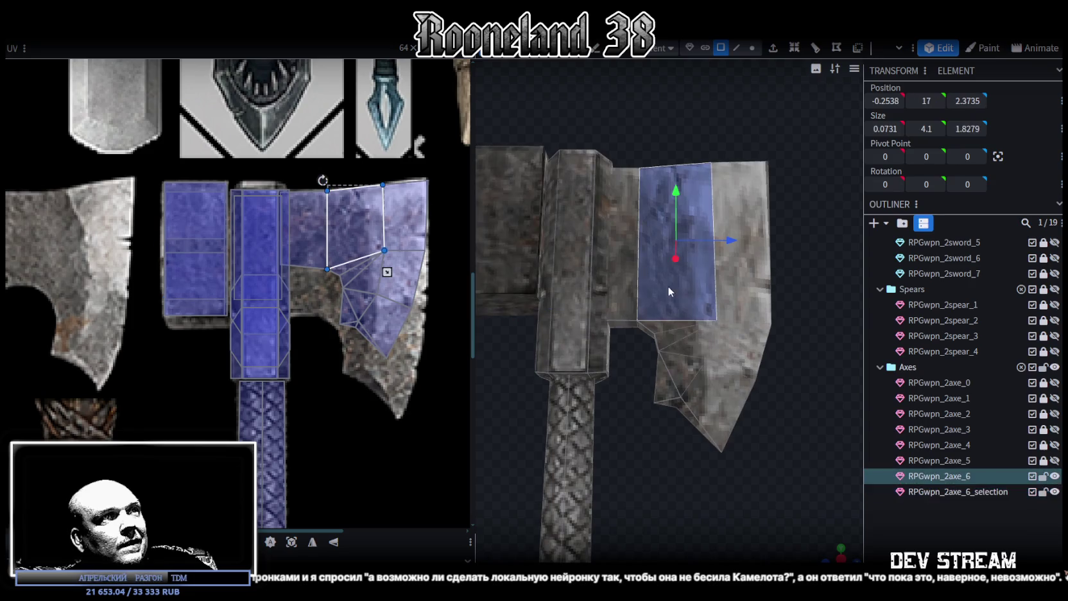
Push the blade-edge faces out by 0.3 and the blade-edge vertices out by 0.4
left_click_drag(636, 370, 616, 315)
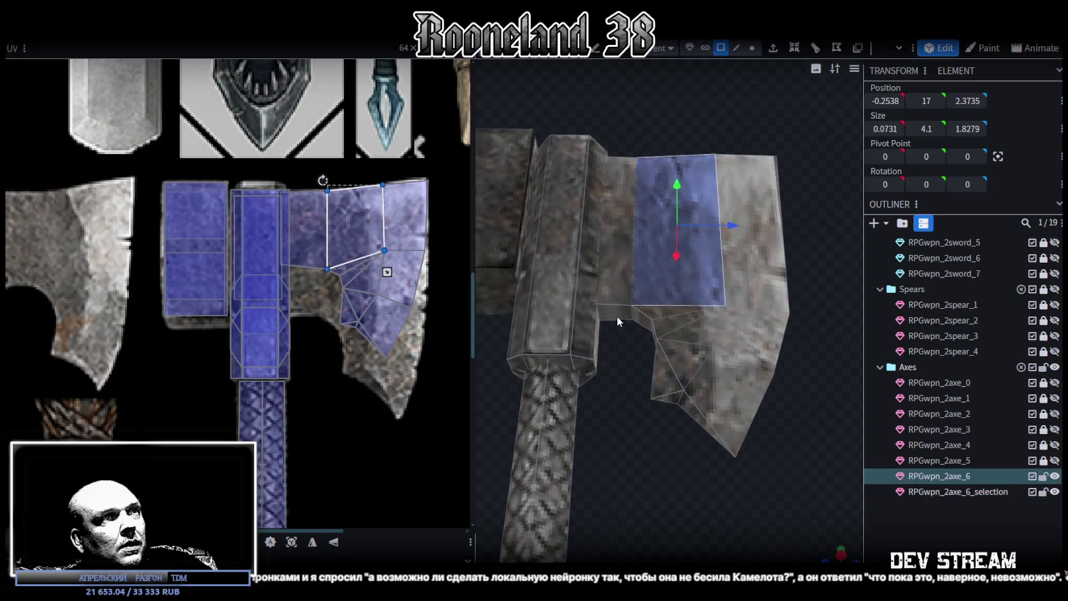
left_click(617, 315)
mouse_move(657, 388)
left_mouse_down()
mouse_move(711, 435)
mouse_move(707, 498)
mouse_move(749, 323)
left_mouse_up()
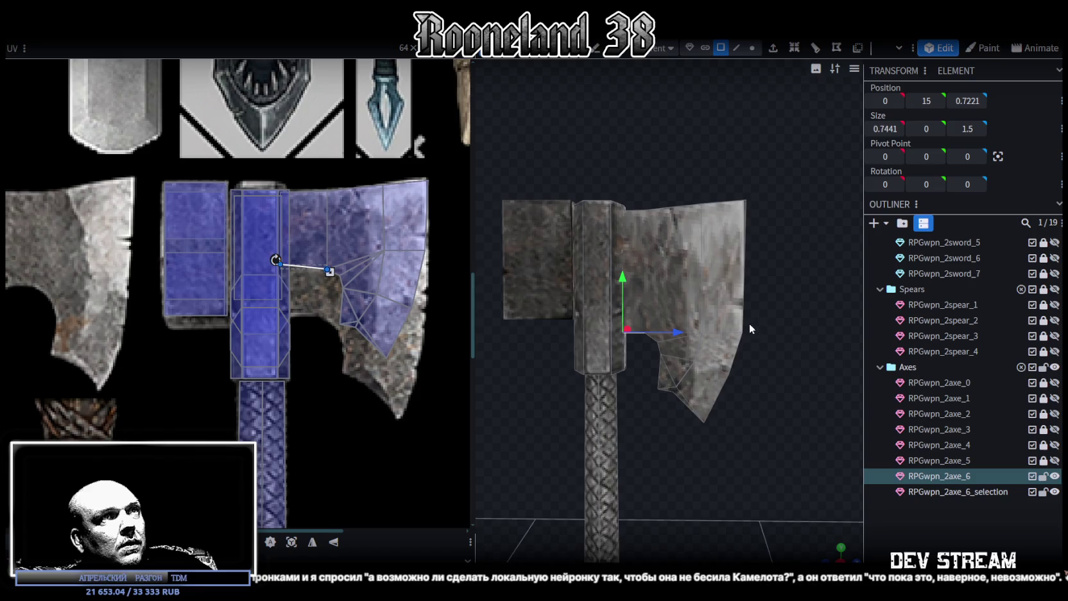
left_click_drag(771, 170, 691, 430)
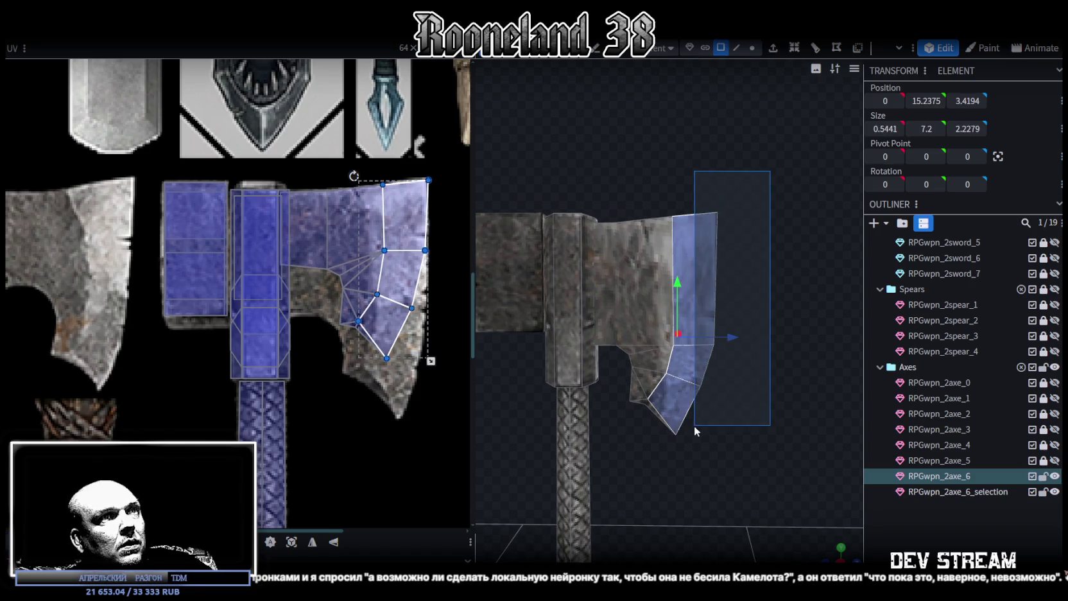
left_click_drag(738, 337, 746, 337)
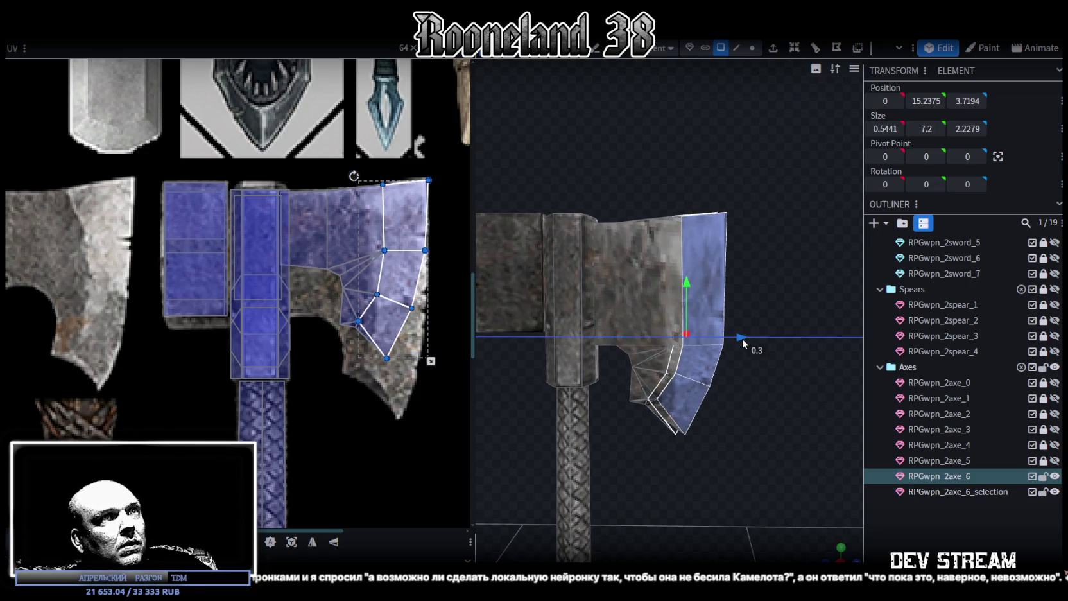
left_click(751, 47)
left_click_drag(732, 148, 634, 468)
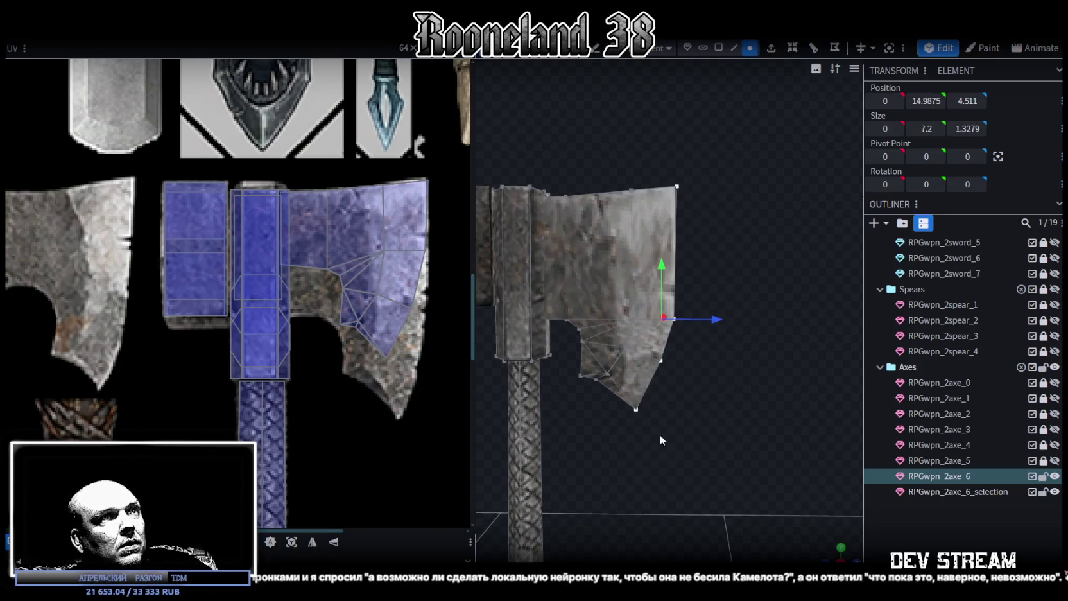
mouse_move(719, 320)
left_mouse_down()
mouse_move(730, 317)
mouse_move(680, 402)
left_mouse_up()
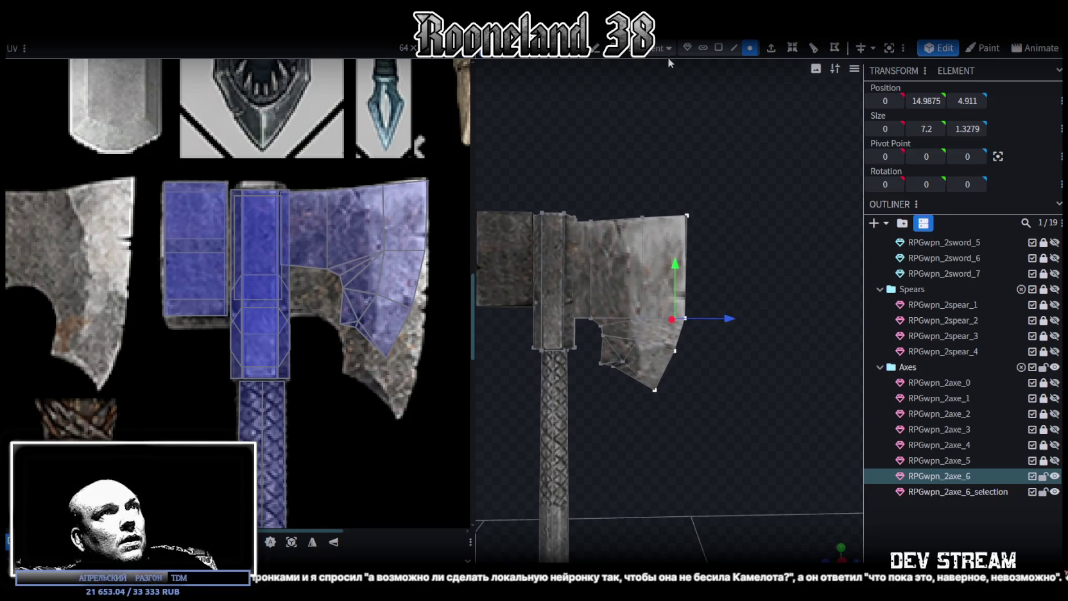
Lower the lower blade faces by 0.3 and the lower blade vertices by 0.4
left_click(720, 47)
scroll(661, 389, "up", 2)
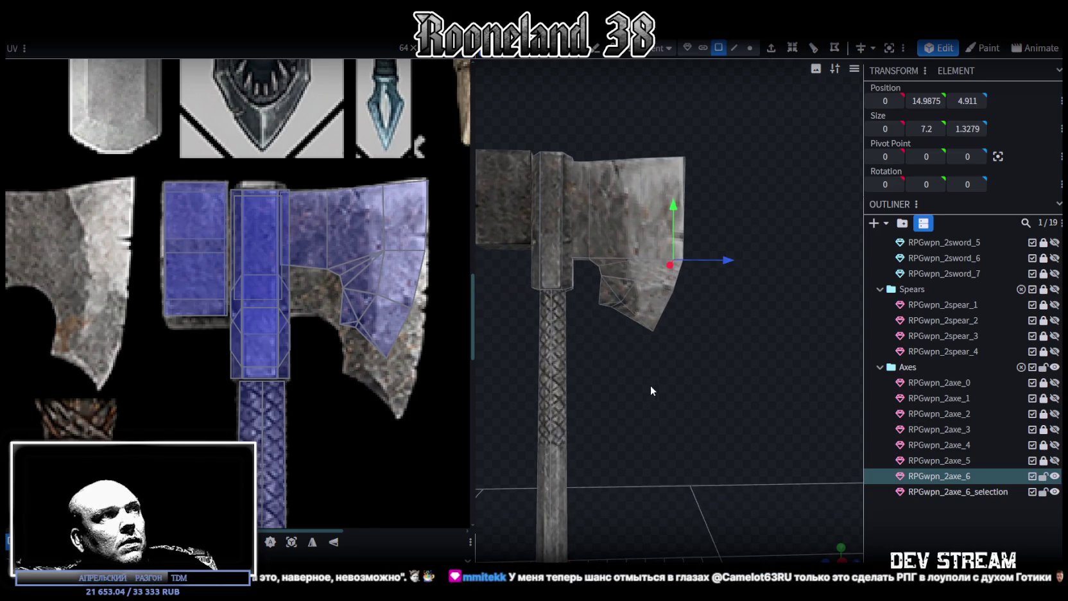
scroll(644, 389, "up", 2)
scroll(642, 390, "up", 2)
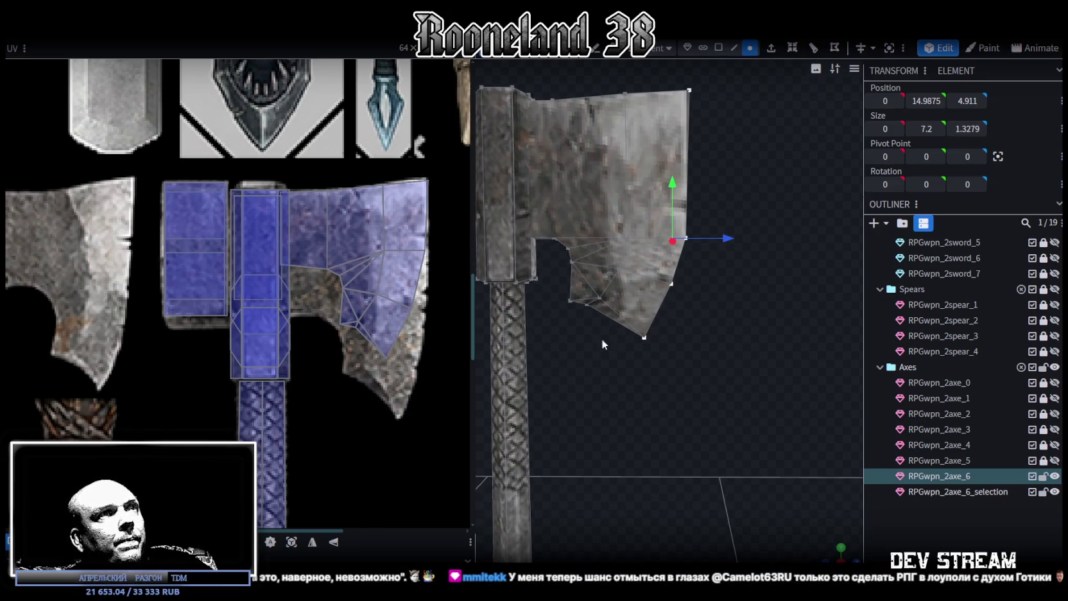
left_click_drag(549, 363, 690, 242)
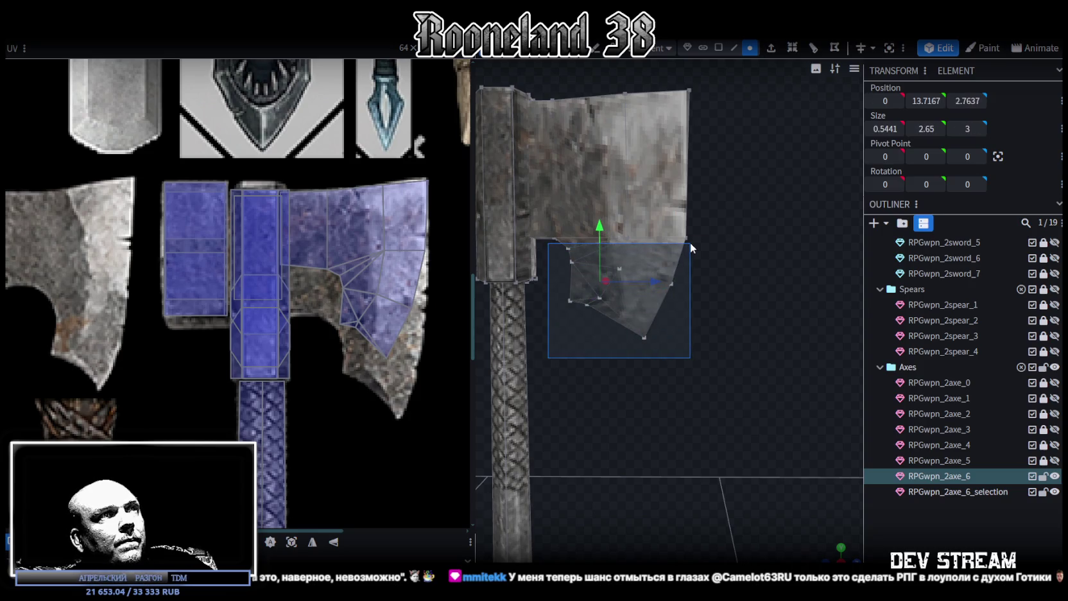
left_click_drag(601, 227, 572, 346)
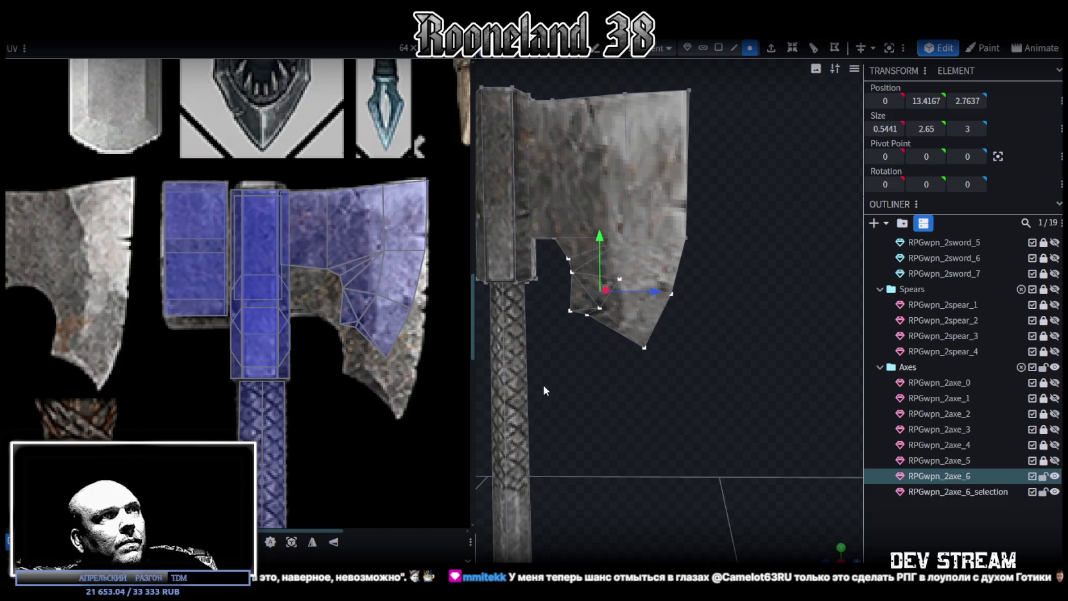
left_click_drag(543, 389, 708, 269)
left_click_drag(606, 247, 606, 261)
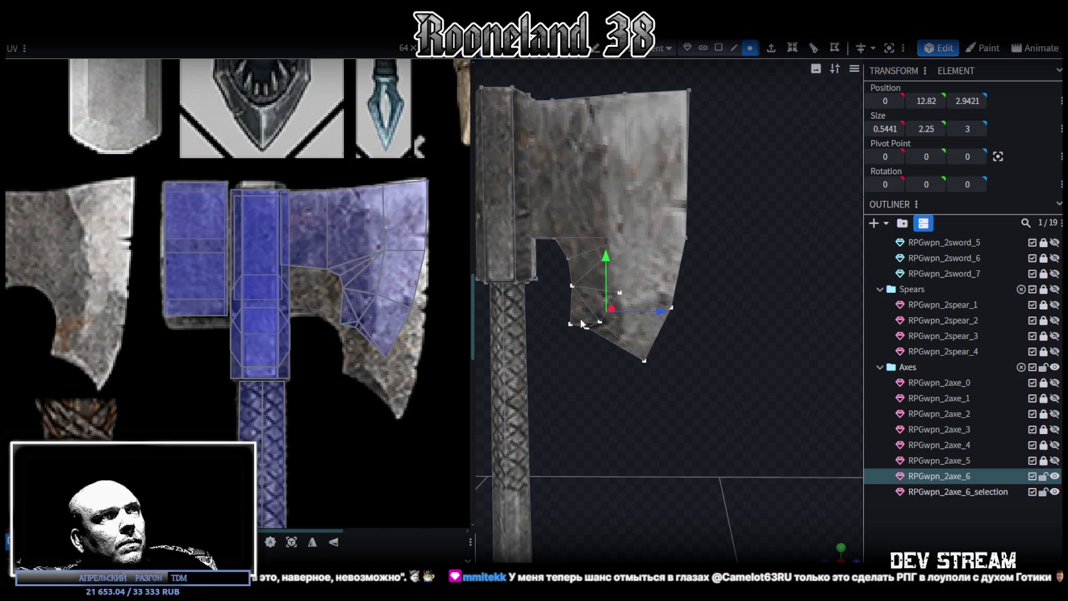
Select the blade faces, snap to a straight side view with numpad 3, and project UVs from view
mouse_move(649, 375)
left_mouse_down()
mouse_move(662, 381)
mouse_move(740, 80)
mouse_move(671, 247)
mouse_move(600, 367)
mouse_move(713, 445)
mouse_move(836, 554)
left_mouse_up()
left_click(717, 46)
key("KP_3")
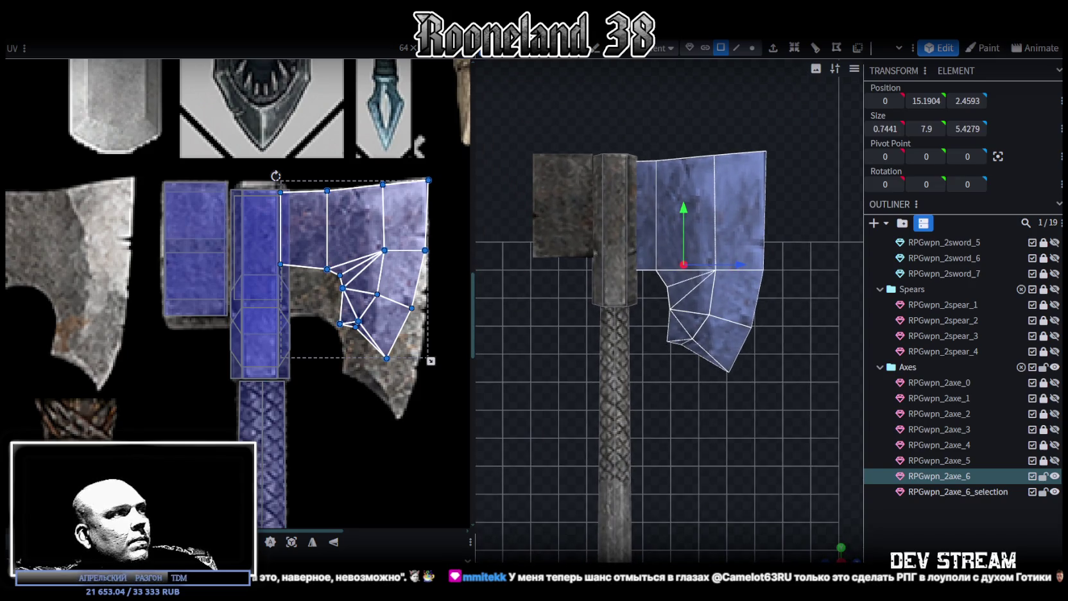
left_click(291, 541)
Drag the projected blade UV island onto the axe texture, then shrink and enlarge it to fit
scroll(196, 384, "down", 3)
scroll(196, 384, "down", 2)
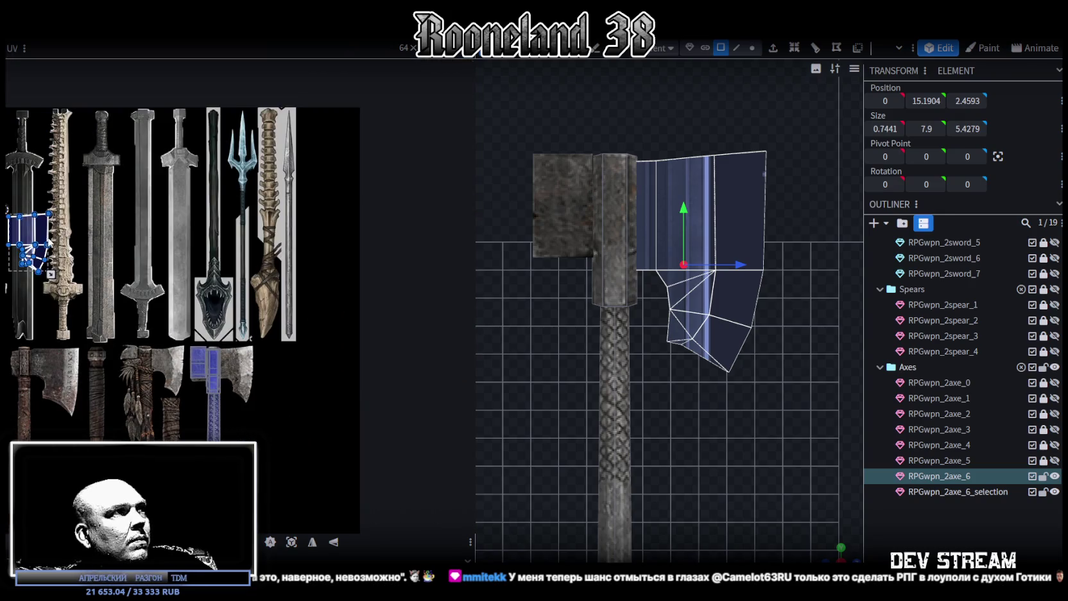
left_click_drag(29, 241, 218, 356)
scroll(213, 349, "up", 3)
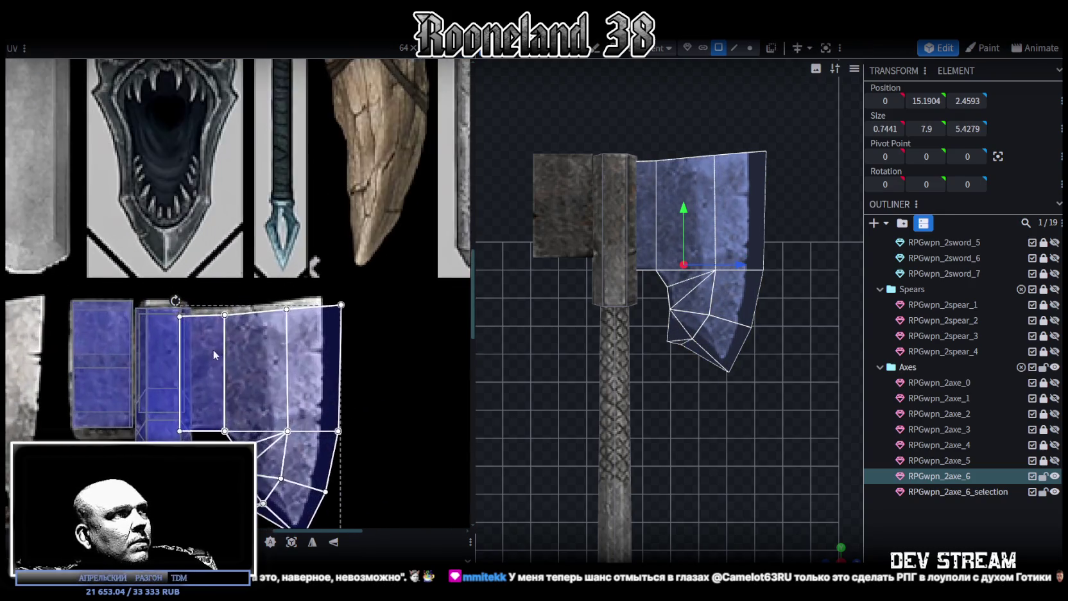
scroll(331, 411, "down", 3)
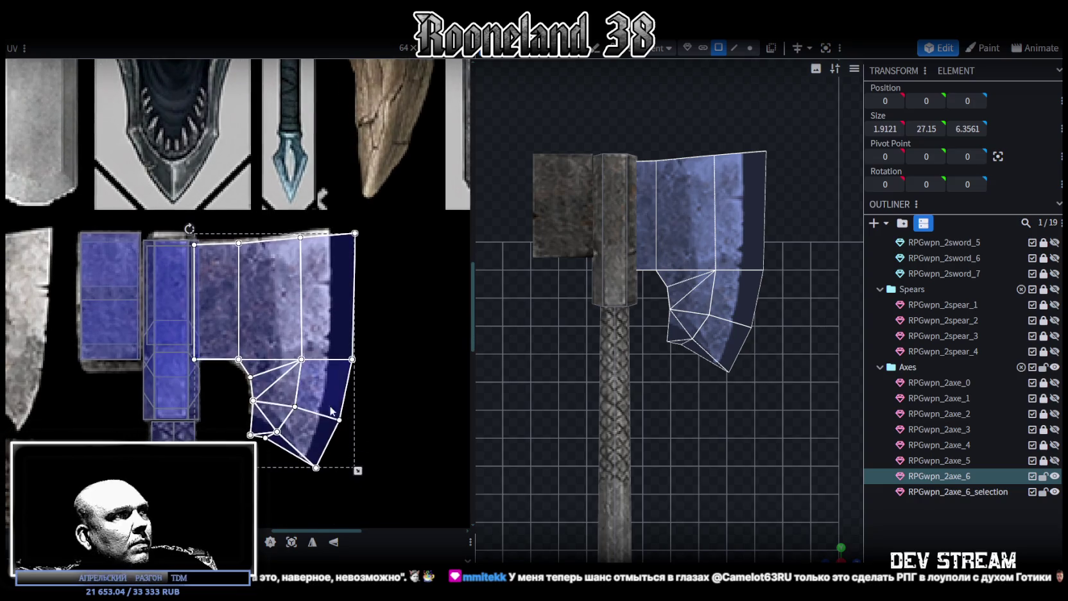
left_click_drag(359, 471, 334, 461)
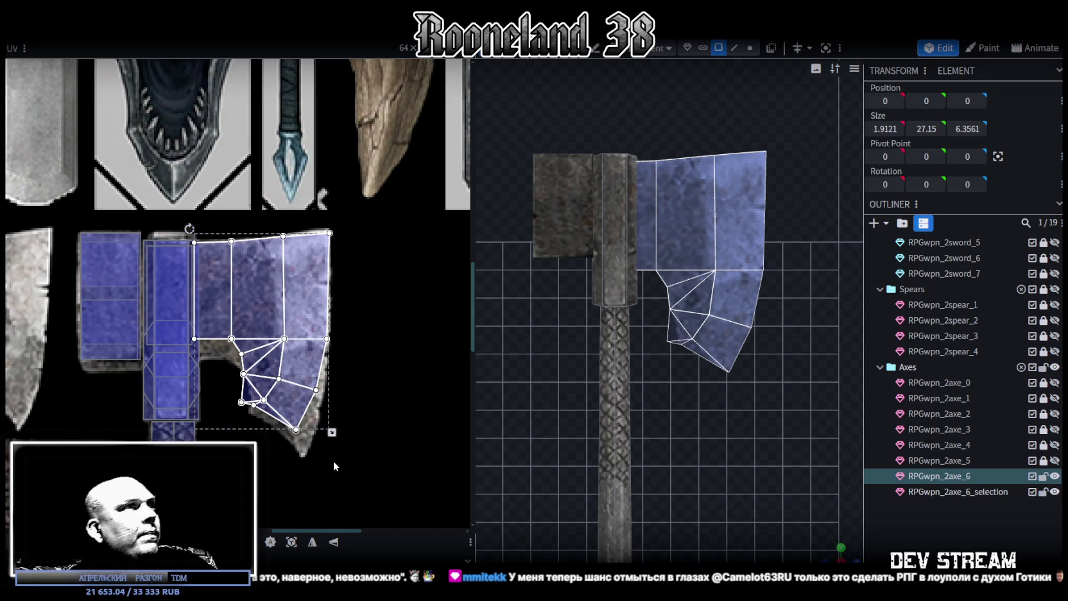
scroll(270, 408, "up", 1)
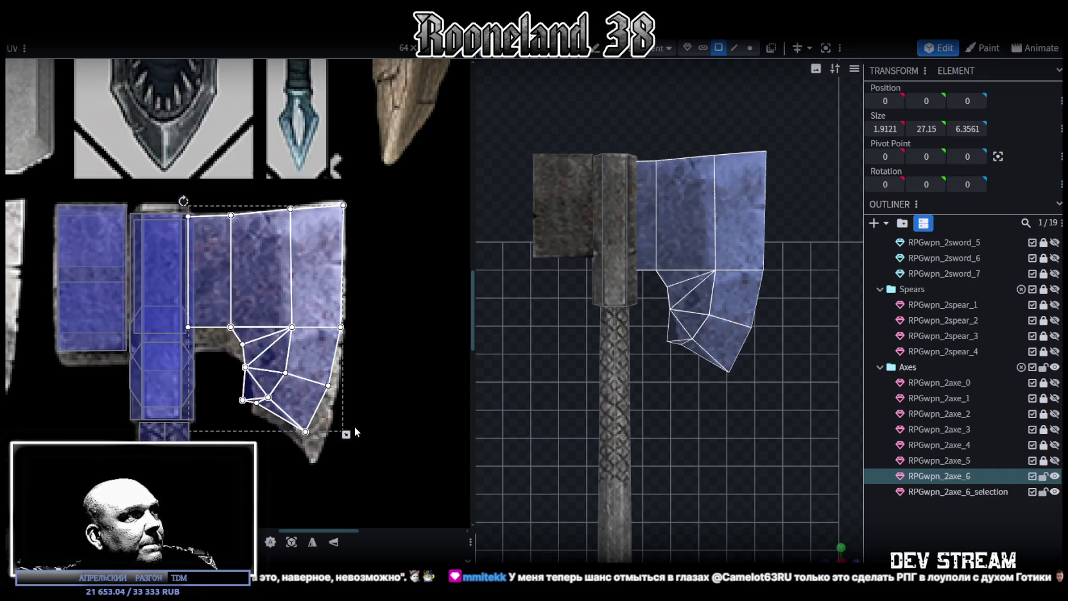
scroll(232, 357, "up", 1)
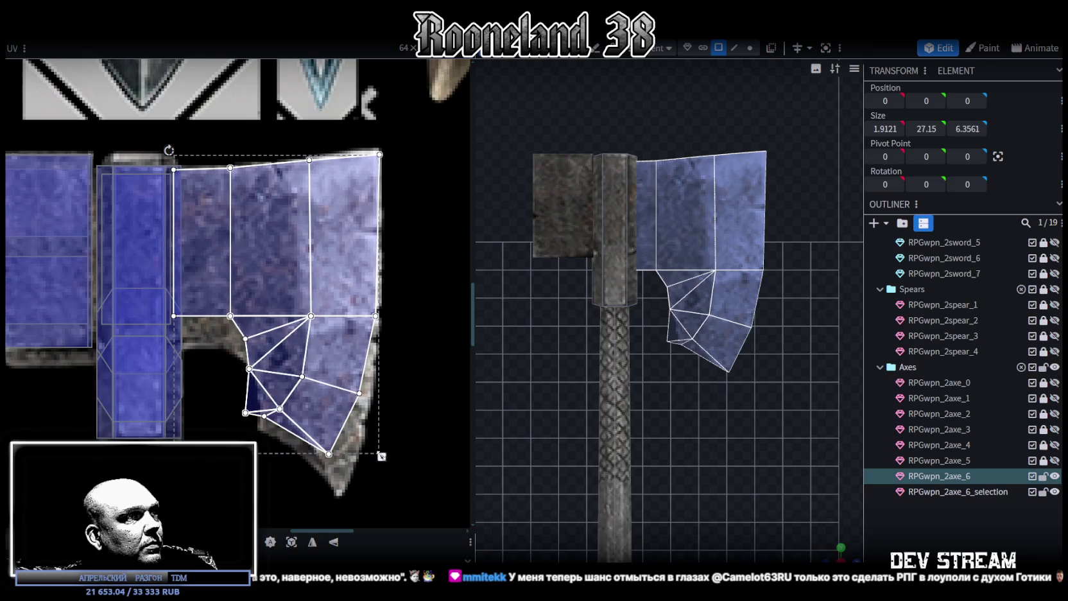
left_click_drag(381, 457, 418, 495)
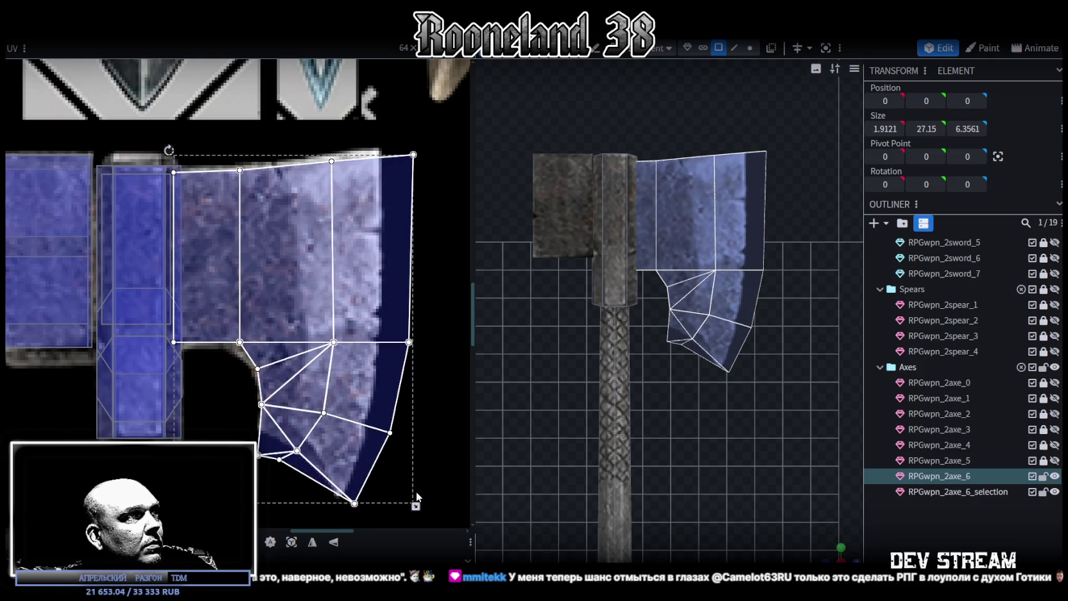
scroll(417, 496, "down", 1)
scroll(397, 410, "down", 1)
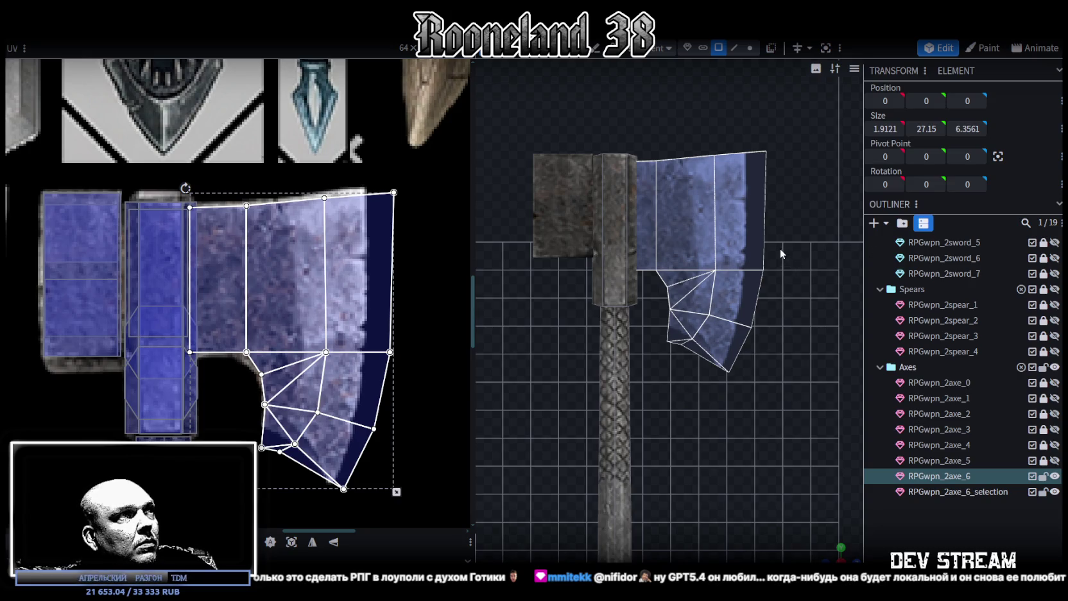
scroll(804, 192, "up", 1)
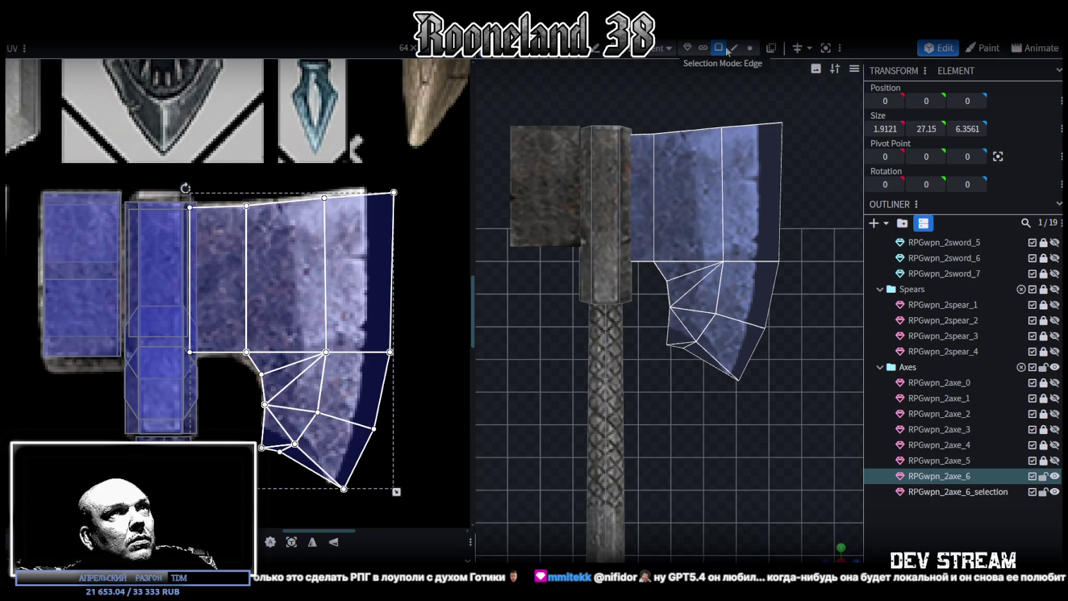
Move the blade's cutting-edge faces -0.6 along Z and scale the blade's UV island narrower
mouse_move(812, 126)
left_mouse_down()
mouse_move(752, 376)
mouse_move(751, 366)
left_mouse_up()
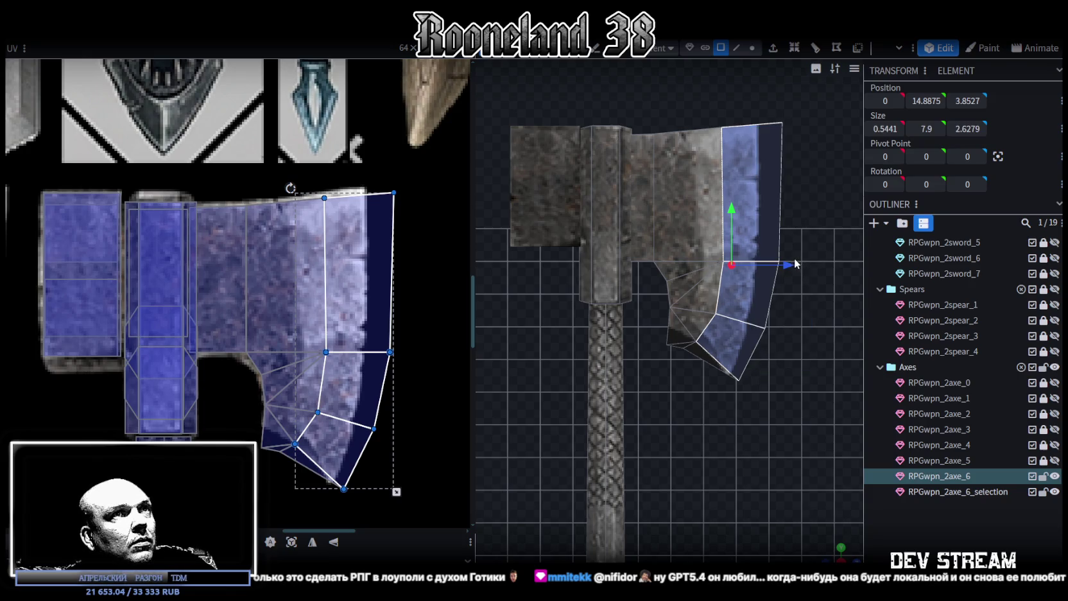
left_click_drag(791, 264, 770, 264)
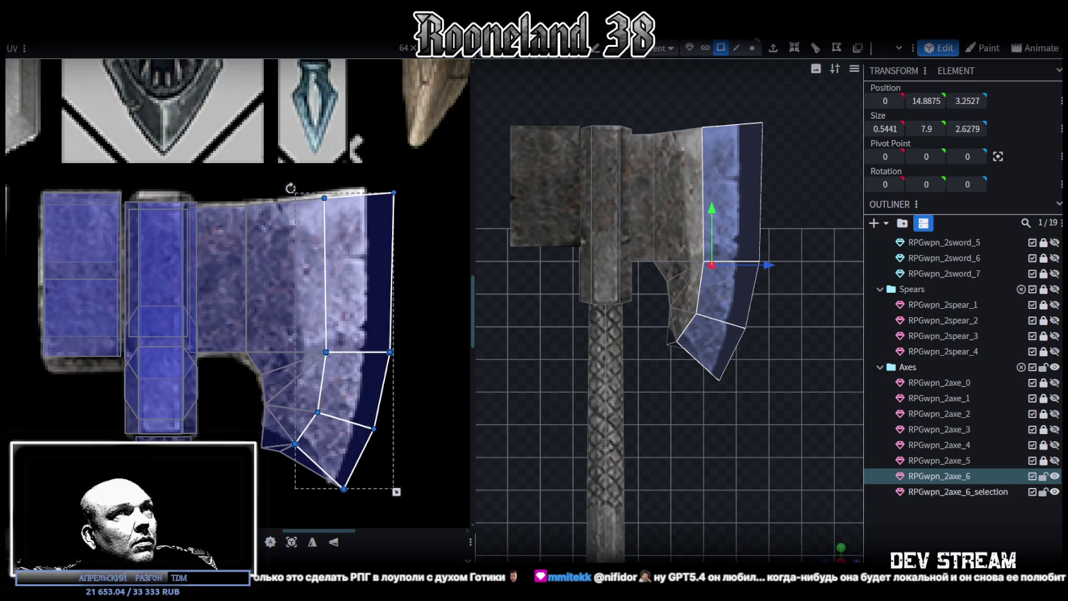
left_click(752, 47)
left_click_drag(426, 187, 292, 511)
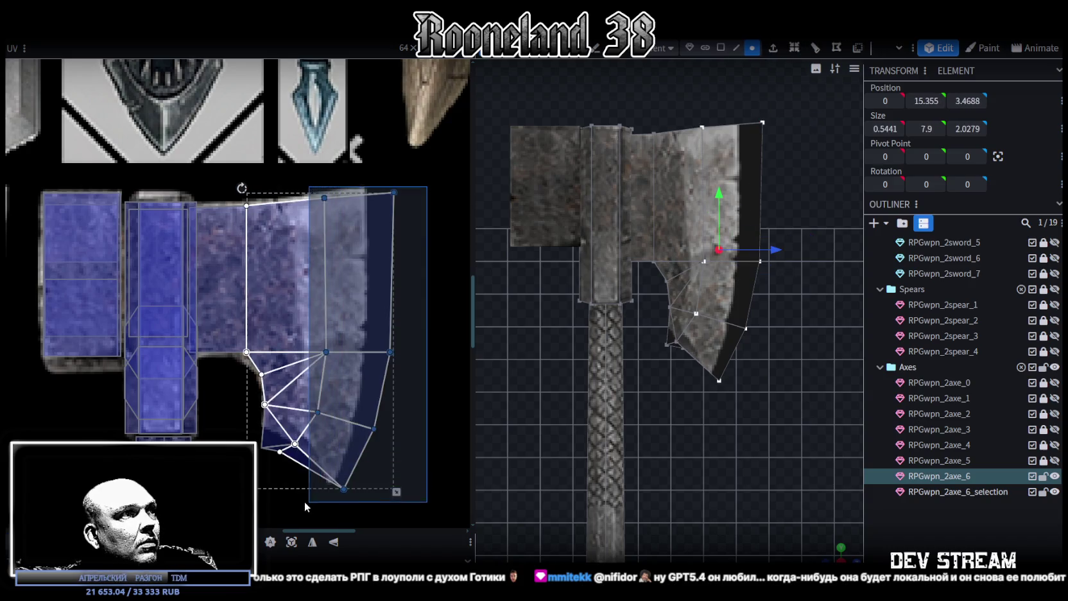
left_click_drag(292, 512, 299, 507)
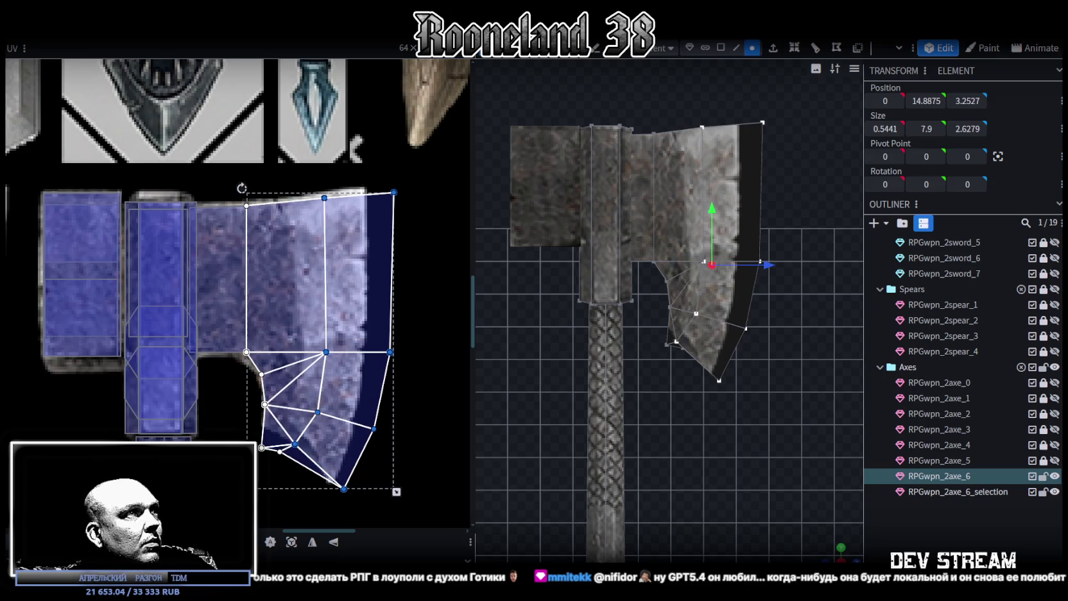
left_click_drag(395, 491, 367, 492)
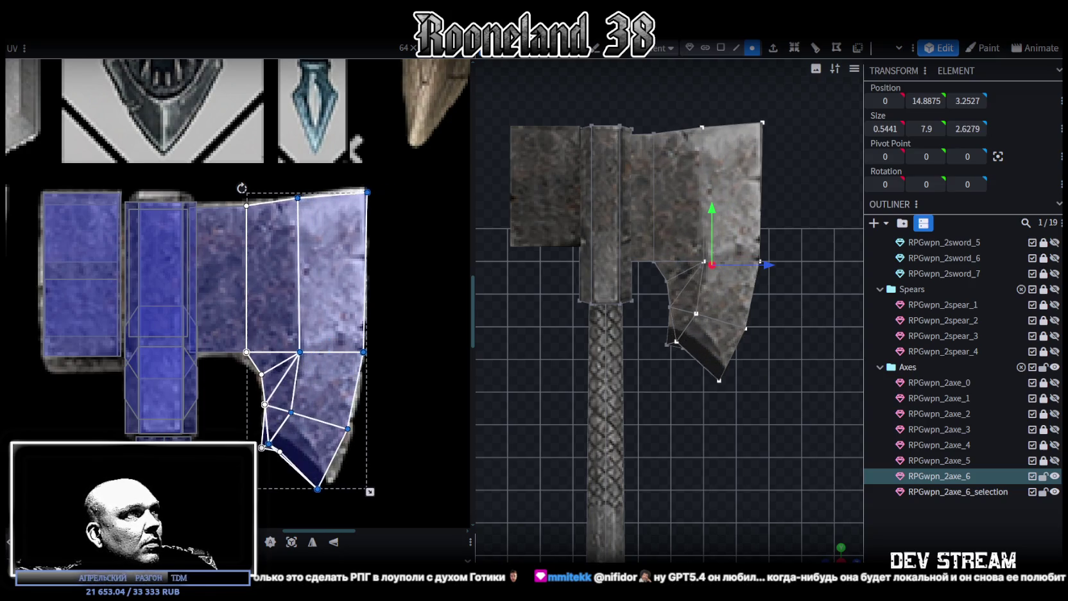
Select the lower blade UV points and raise them slightly in the UV editor
scroll(265, 458, "up", 3)
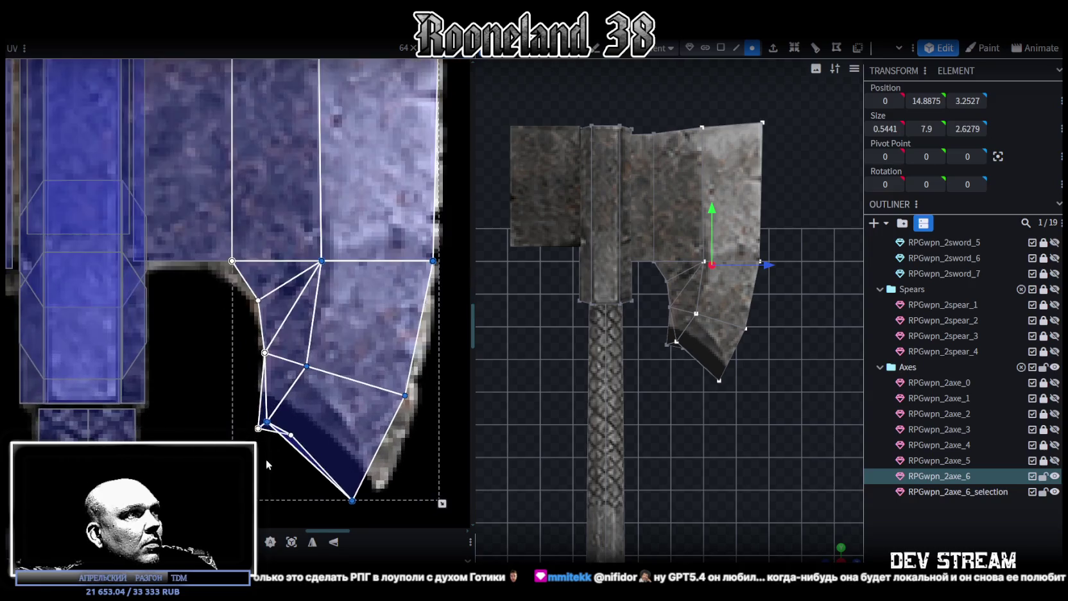
scroll(265, 458, "up", 2)
left_click(266, 405)
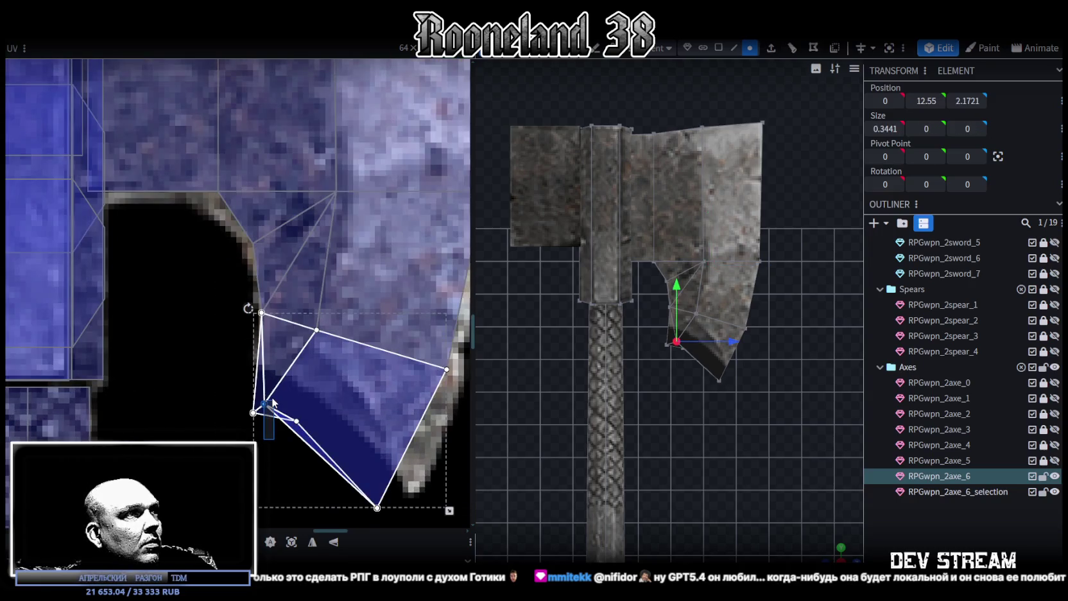
left_click(266, 403)
scroll(295, 418, "down", 2)
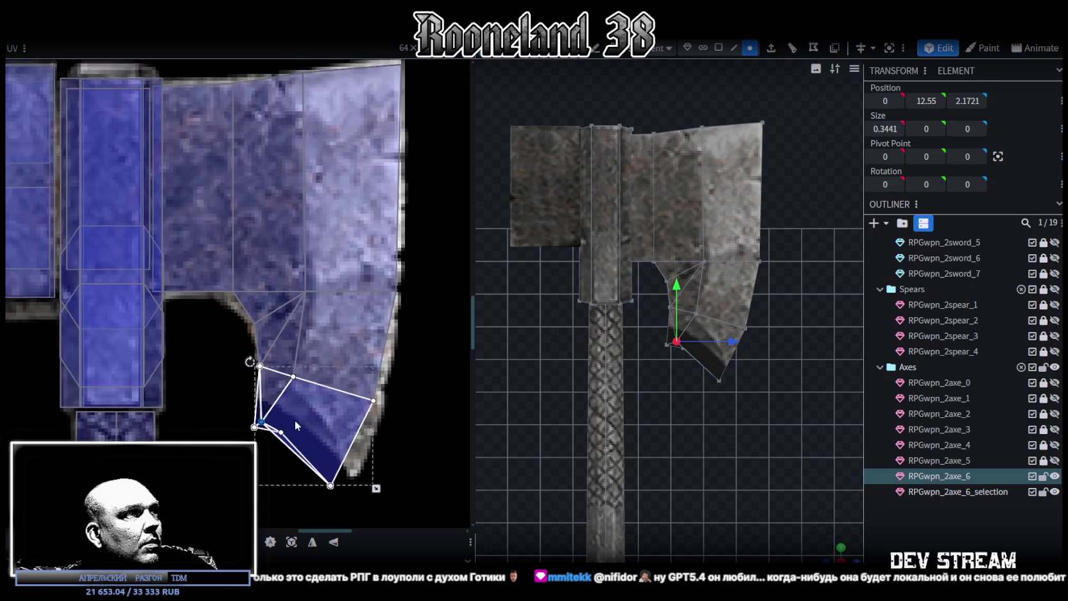
left_click_drag(226, 357, 429, 422)
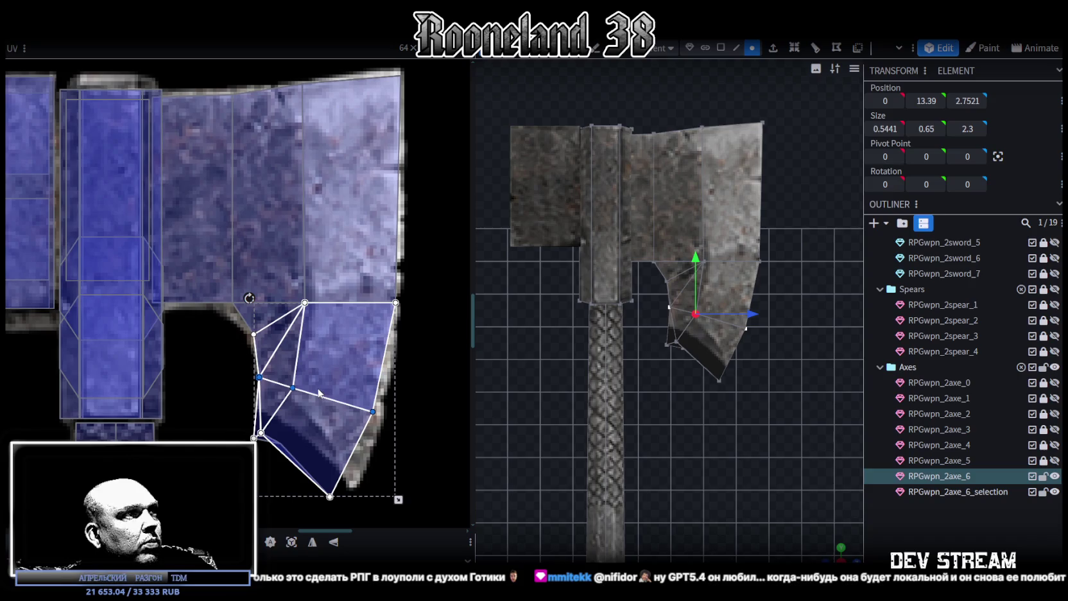
left_click_drag(292, 388, 292, 374)
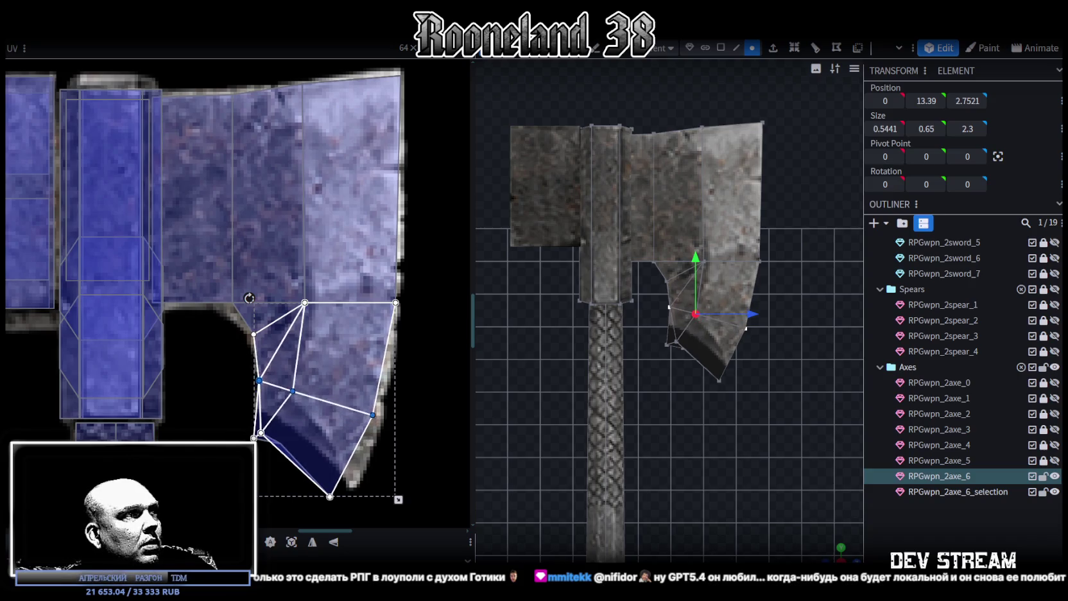
Move the blade's lower-edge vertices upward and nudge one lower UV point left
scroll(723, 410, "up", 2)
scroll(723, 410, "up", 2)
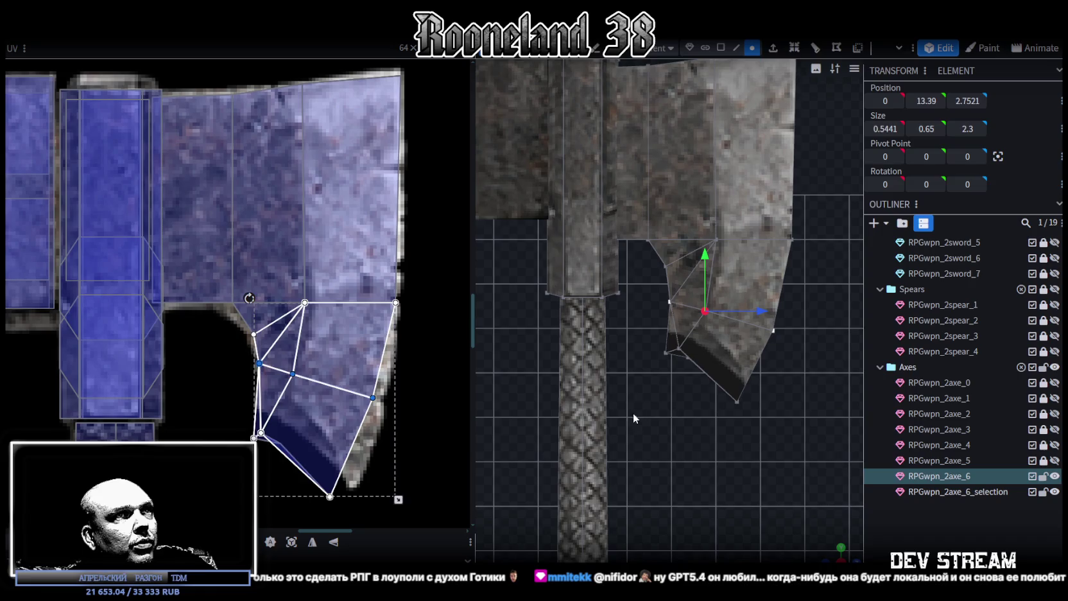
left_click_drag(632, 413, 820, 285)
left_click_drag(702, 280, 700, 269)
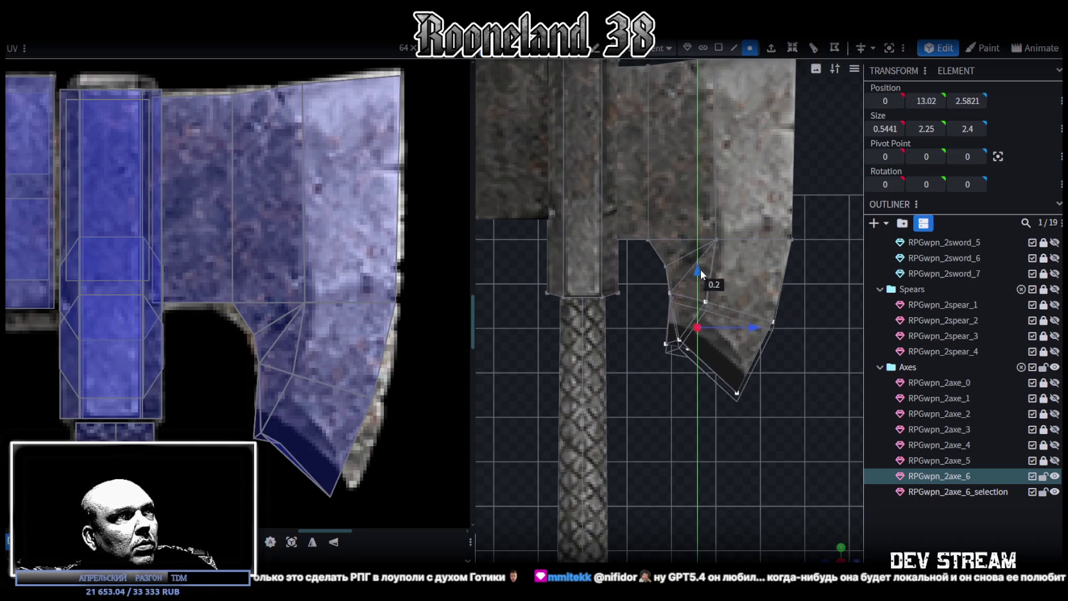
left_click_drag(404, 503, 255, 296)
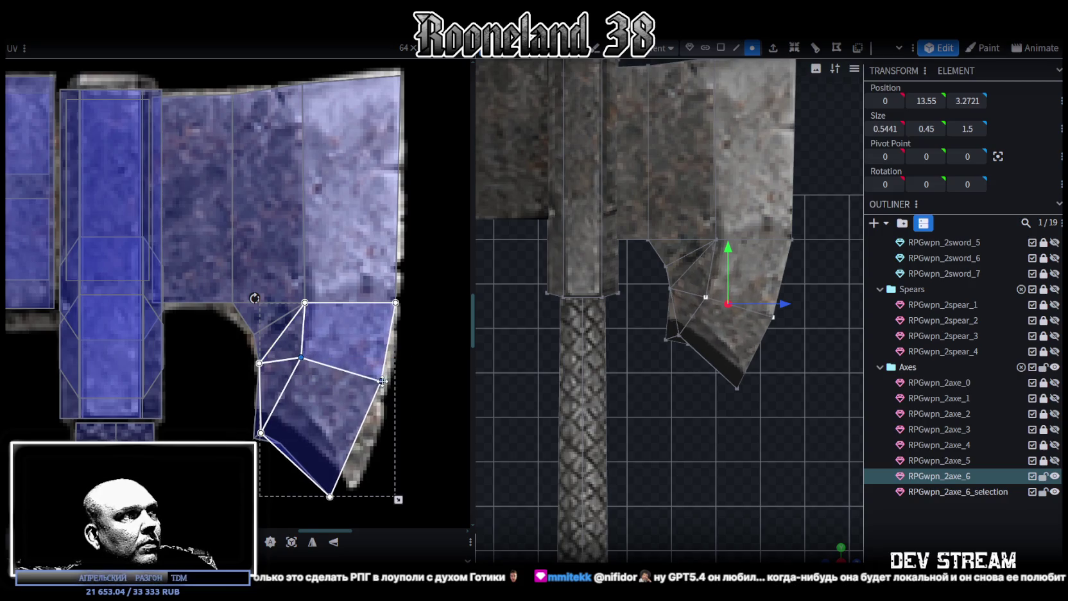
left_click(386, 379)
left_click_drag(387, 380, 381, 380)
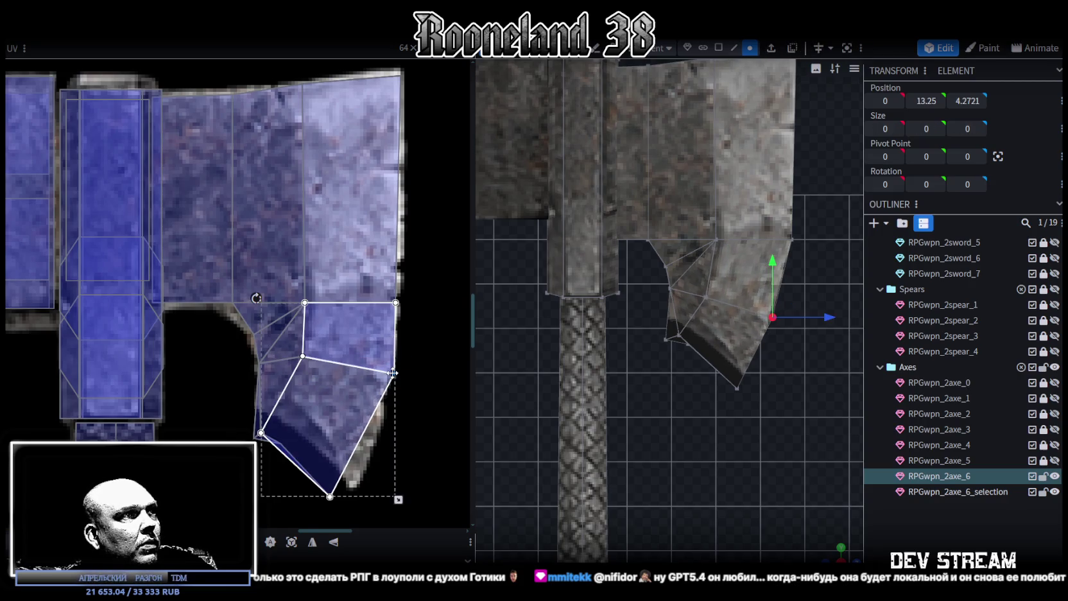
Select the blade's upper and middle UV columns and the triangle faces beneath them
left_click(390, 299)
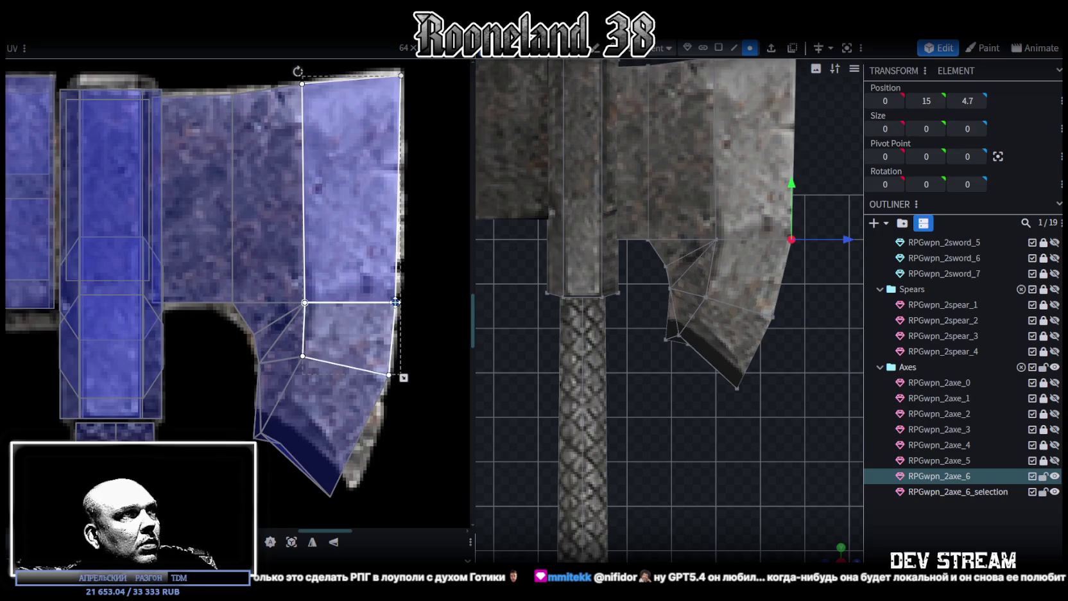
scroll(450, 446, "up", 3)
scroll(439, 188, "up", 1)
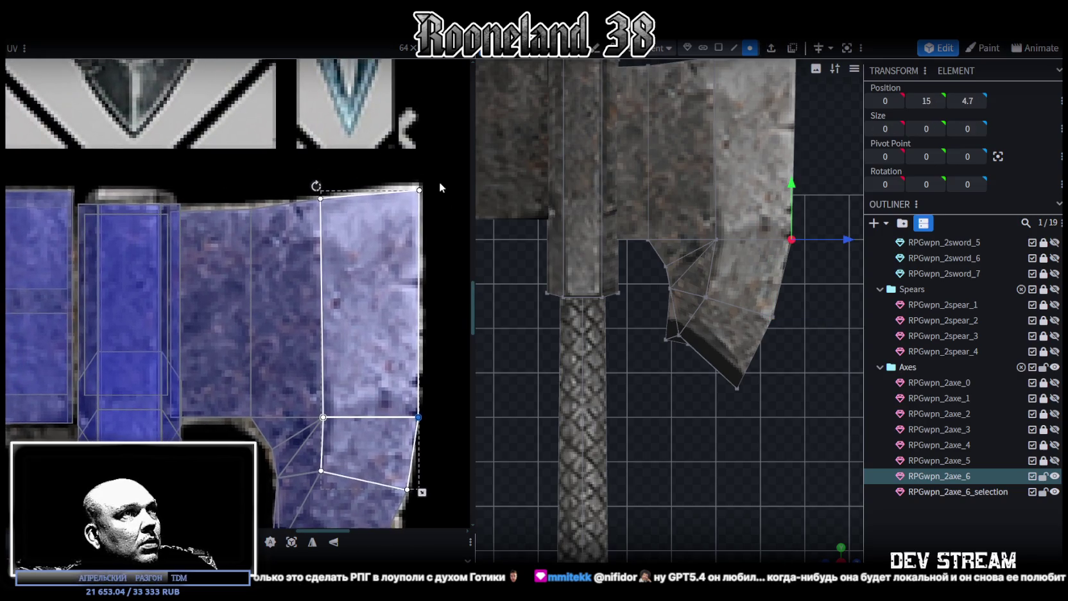
left_click(420, 192)
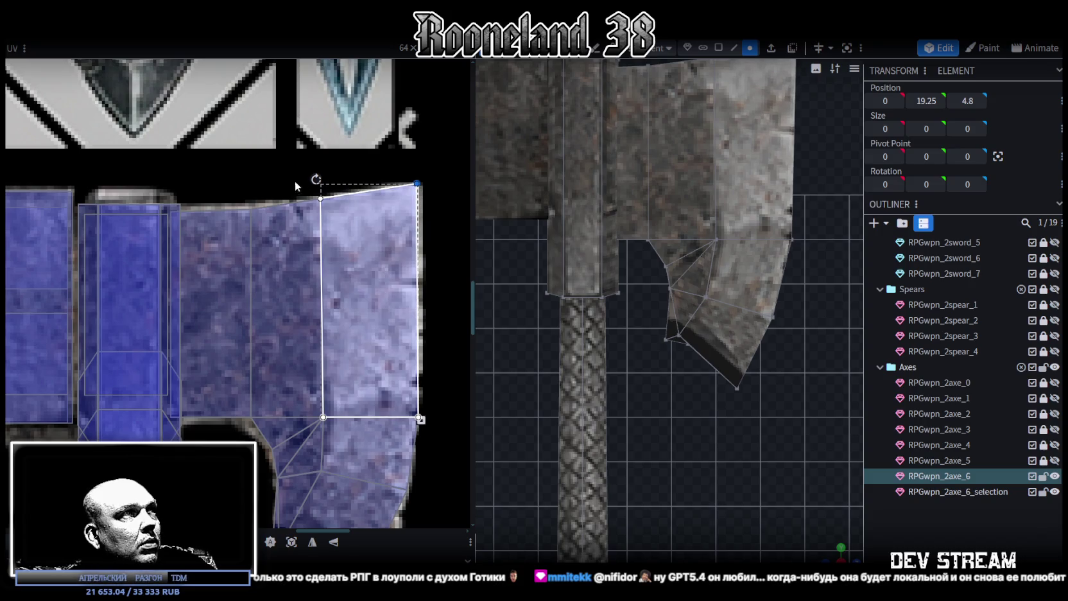
left_click(263, 230)
scroll(319, 378, "down", 3)
left_click(277, 341, "shift")
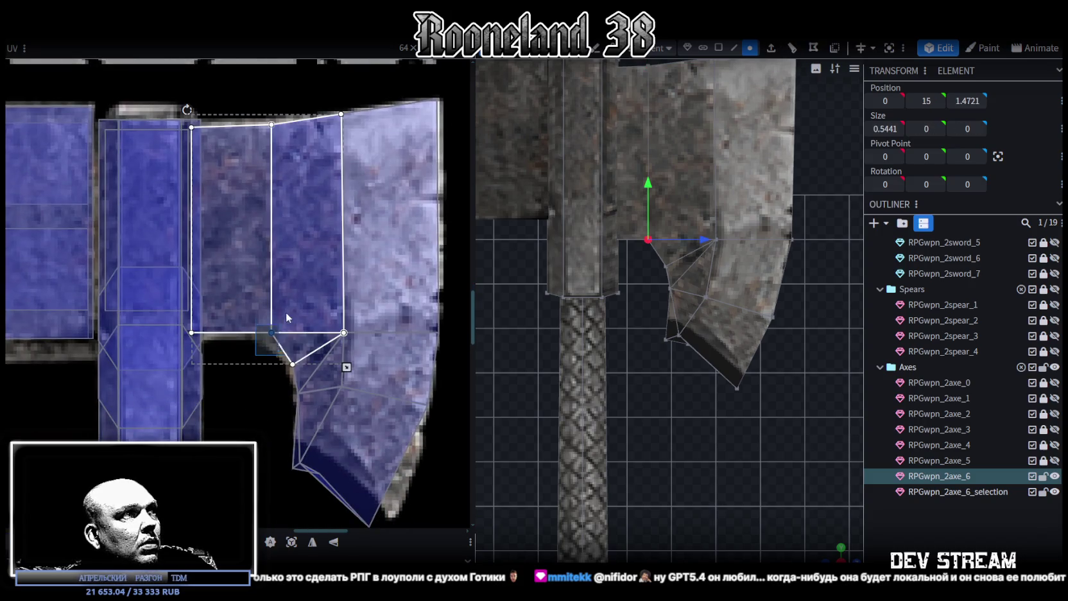
scroll(299, 353, "down", 2)
scroll(298, 355, "up", 3)
left_click(282, 393)
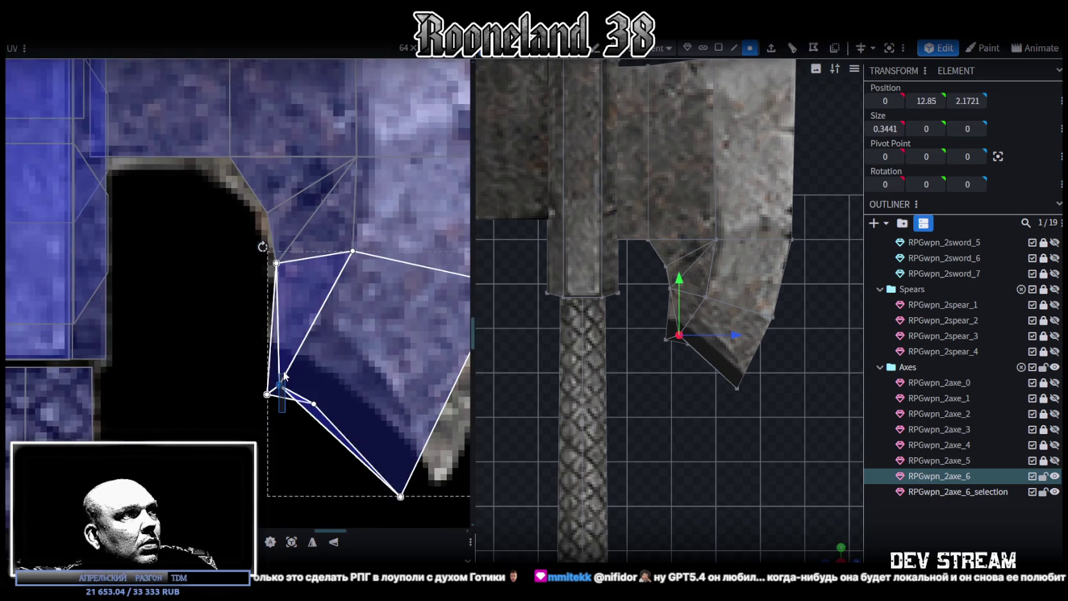
Pull the notch's UV vertices up to the notch edge and the bottom tip toward the blade edge
left_click(297, 379, "shift")
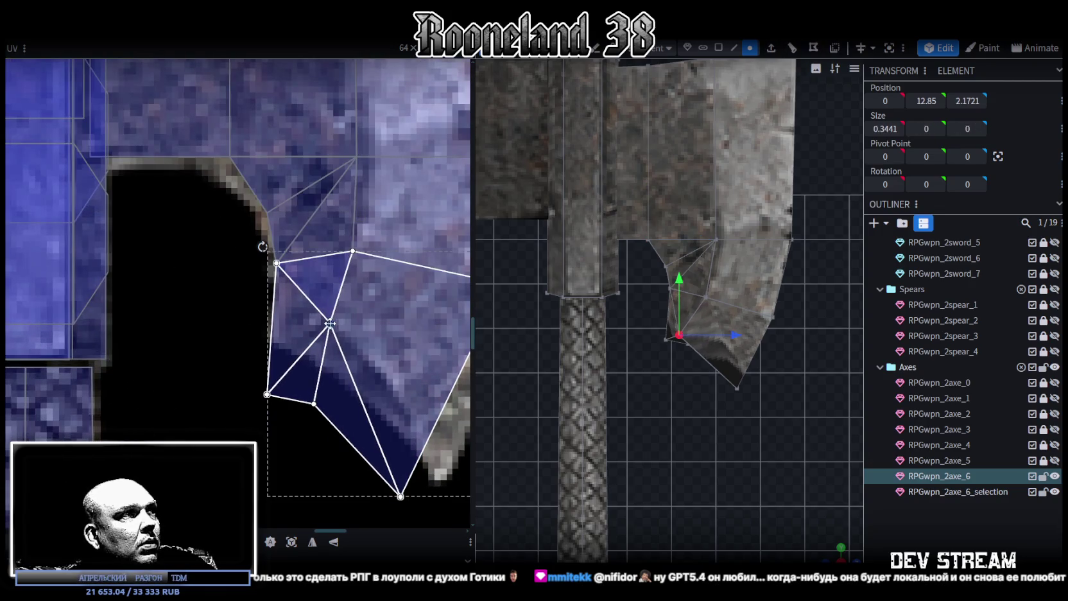
left_click(268, 394)
left_click_drag(268, 394, 276, 338)
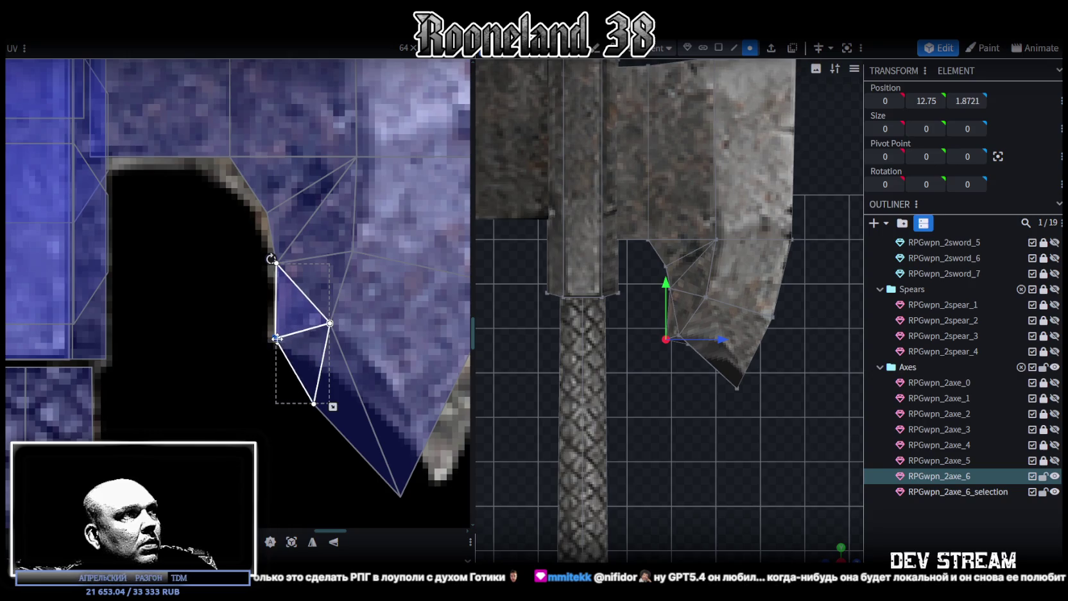
left_click(314, 404)
left_click_drag(316, 399, 323, 354)
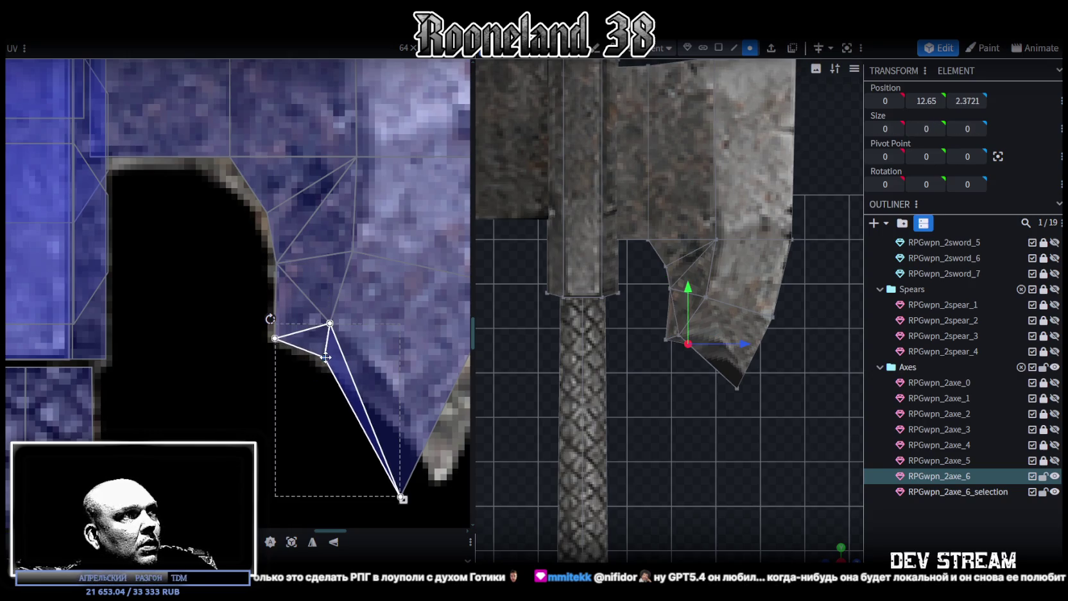
middle_click_drag(399, 514, 337, 469)
left_click(340, 451)
left_click_drag(340, 450, 381, 422)
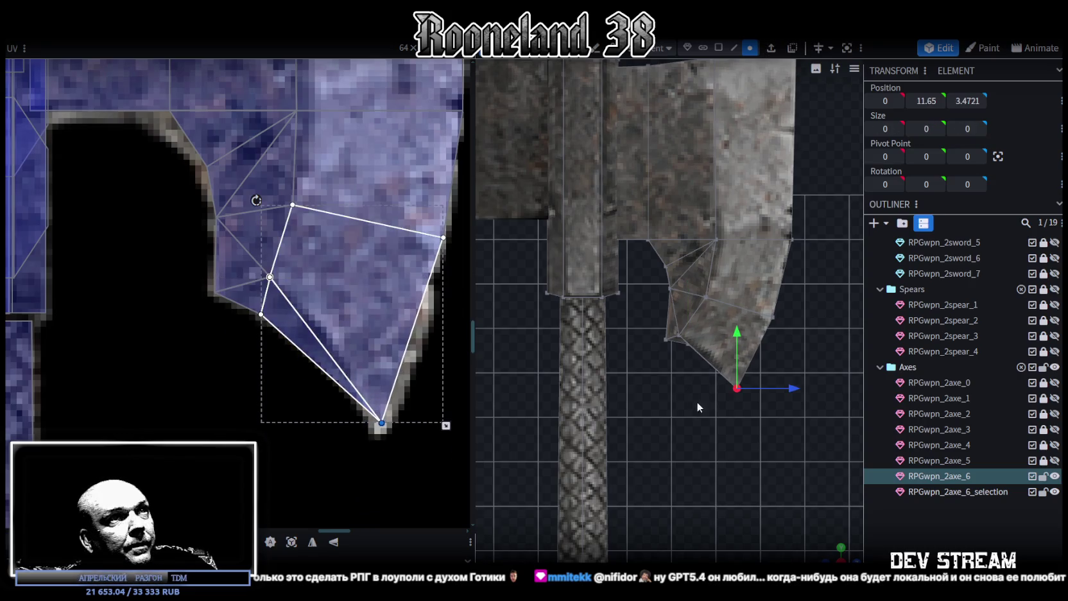
Select two notch vertices on the 3D axe model from a new angle
scroll(694, 401, "up", 2)
left_click(686, 342)
left_click_drag(840, 549, 838, 554)
mouse_move(658, 348)
left_mouse_down()
mouse_move(675, 444)
mouse_move(611, 417)
mouse_move(623, 391)
mouse_move(650, 428)
mouse_move(648, 464)
mouse_move(611, 380)
mouse_move(640, 462)
mouse_move(440, 482)
left_mouse_up()
left_click(609, 380, "shift")
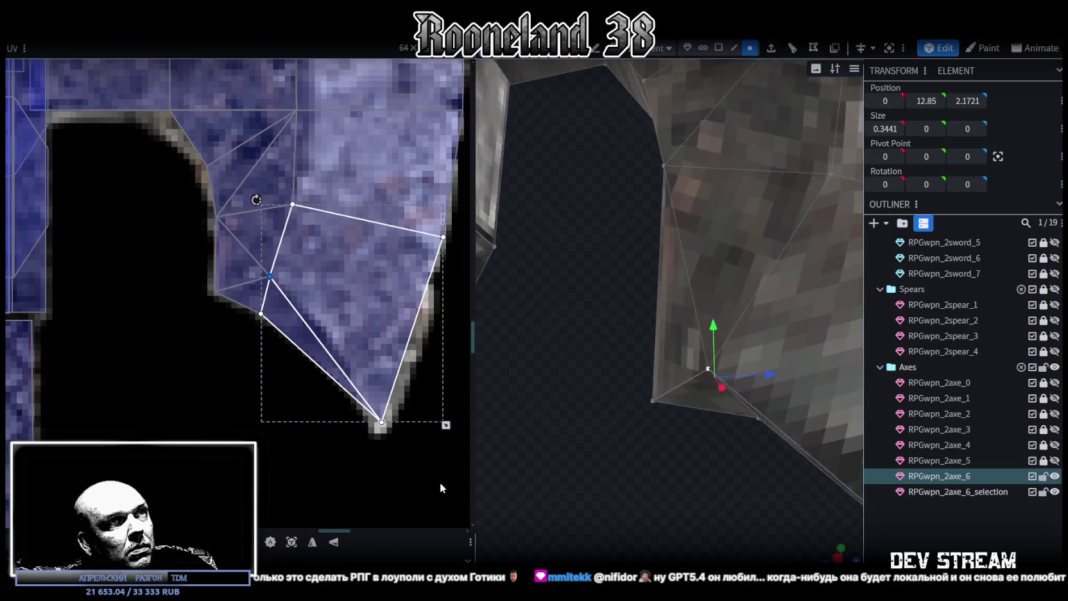
Move the selected notch vertices up by 0.2 and sideways by 0.1
scroll(440, 482, "down", 4)
scroll(597, 486, "up", 3)
scroll(248, 260, "up", 3)
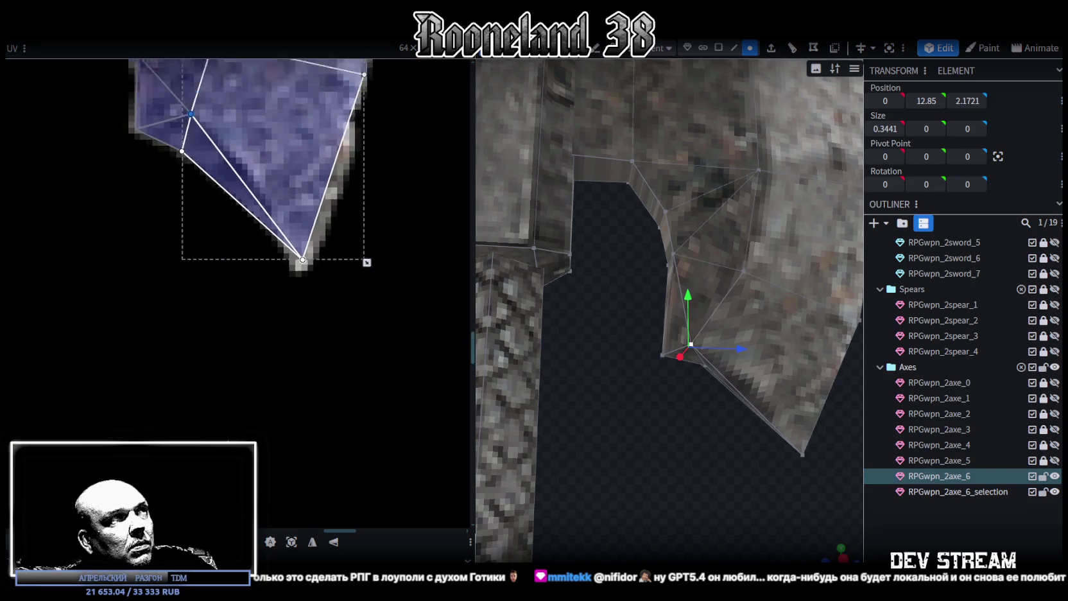
scroll(292, 376, "down", 3, "ctrl")
left_click_drag(737, 344, 759, 348)
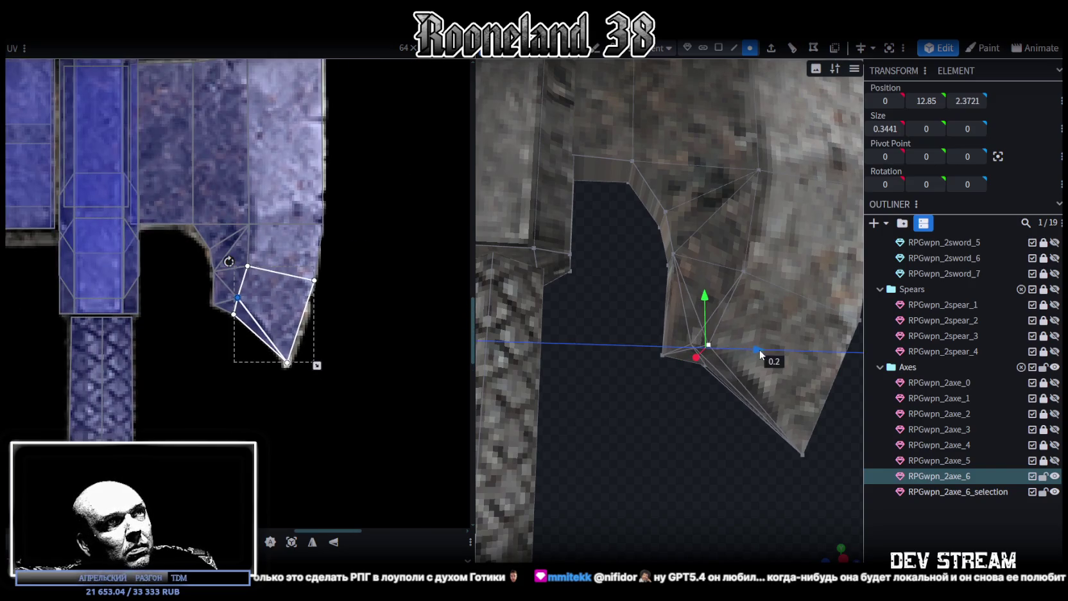
left_click_drag(709, 304, 710, 281)
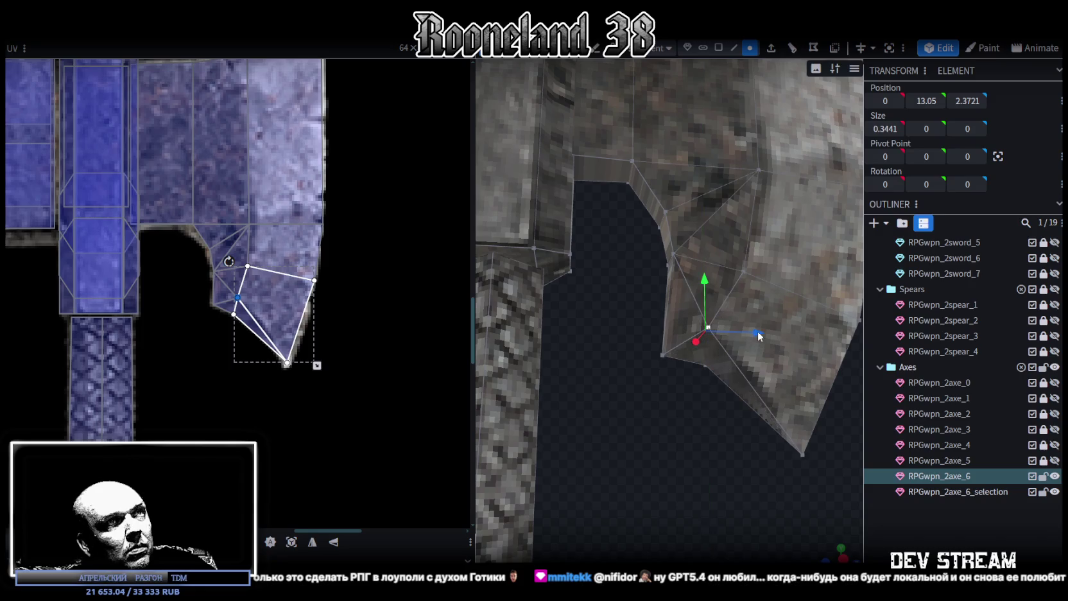
left_click_drag(757, 330, 765, 335)
mouse_move(693, 472)
left_mouse_down()
mouse_move(651, 475)
mouse_move(580, 524)
left_mouse_up()
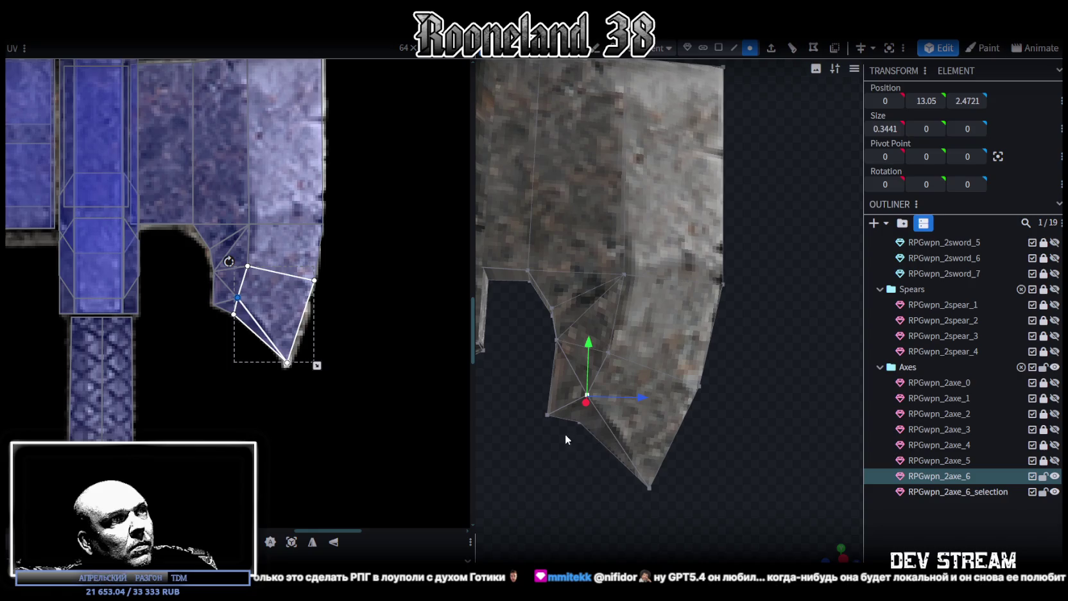
Raise the lower notch vertex 0.2, then shift several notch vertices up and outward 0.2
left_click(547, 414)
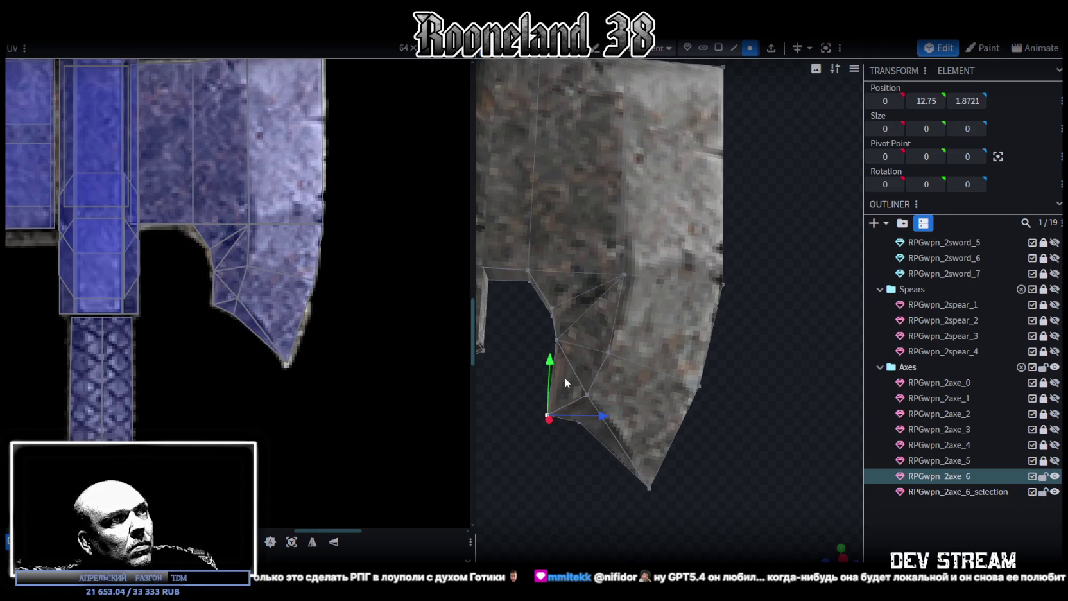
left_click_drag(553, 365, 552, 349)
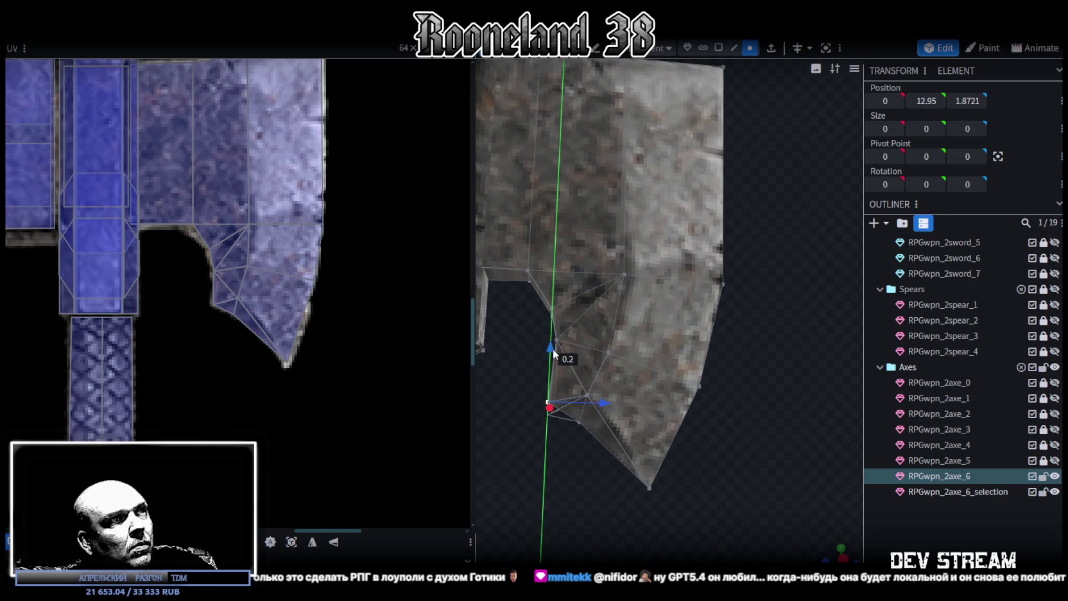
left_click_drag(566, 442, 617, 400)
left_click_drag(586, 357, 586, 350)
left_click_drag(640, 399, 652, 397)
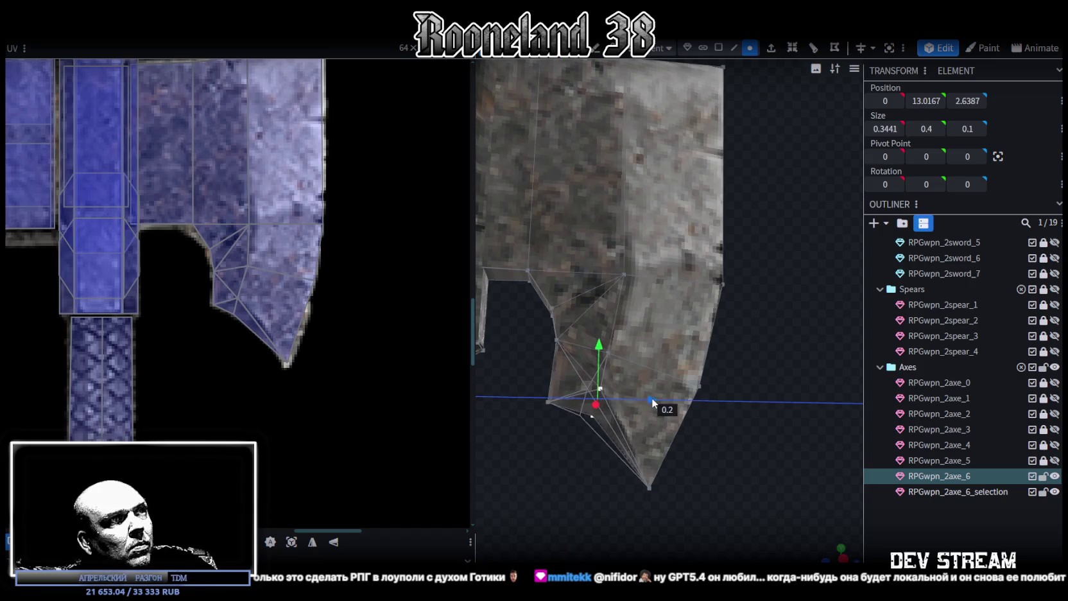
left_click(648, 488)
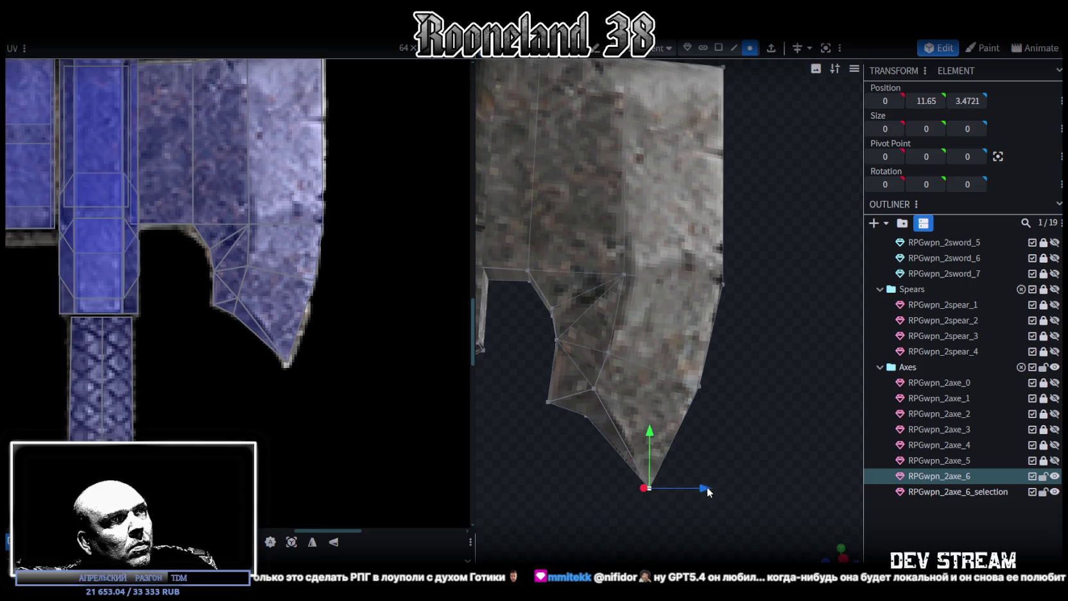
scroll(712, 485, "down", 3)
scroll(714, 484, "down", 3)
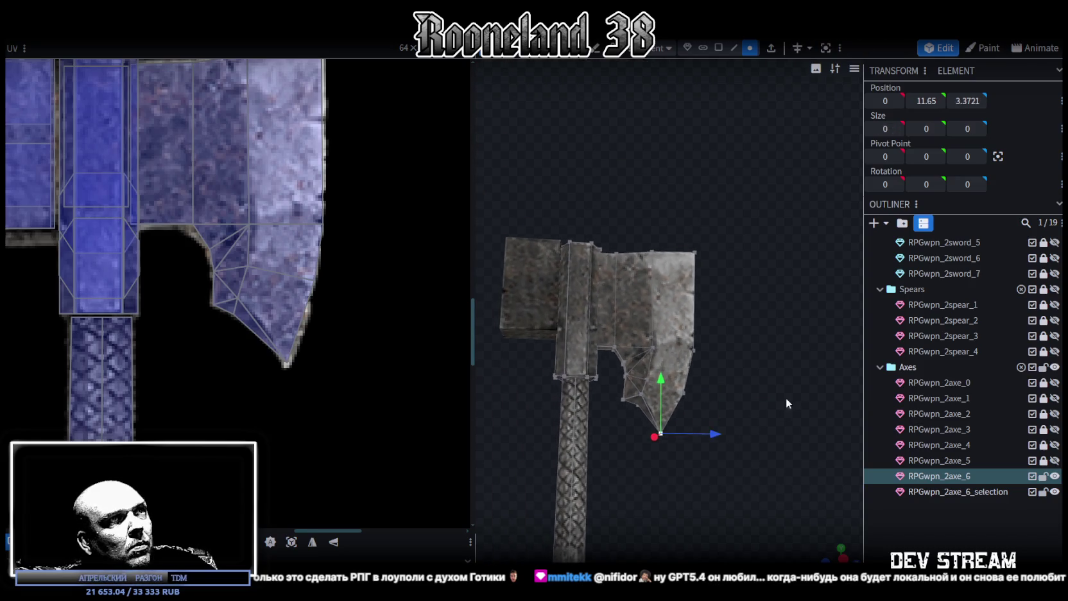
left_click_drag(786, 398, 770, 437)
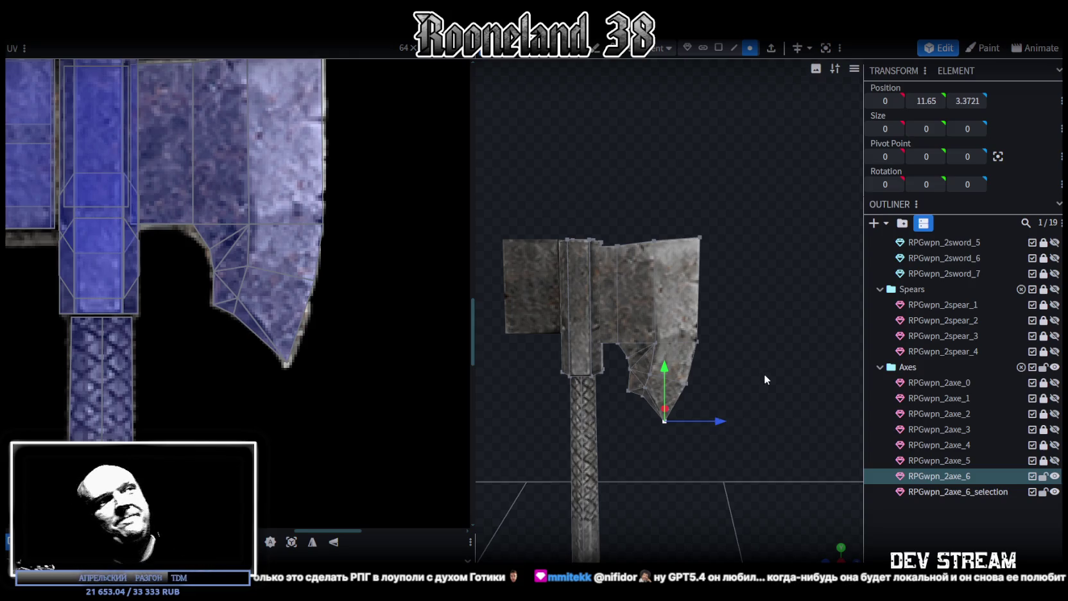
scroll(808, 376, "up", 2)
mouse_move(831, 553)
left_mouse_down()
mouse_move(713, 378)
mouse_move(768, 361)
mouse_move(732, 374)
mouse_move(753, 381)
mouse_move(748, 402)
mouse_move(771, 348)
left_mouse_up()
scroll(265, 308, "down", 2)
scroll(206, 269, "down", 2)
scroll(207, 273, "up", 3)
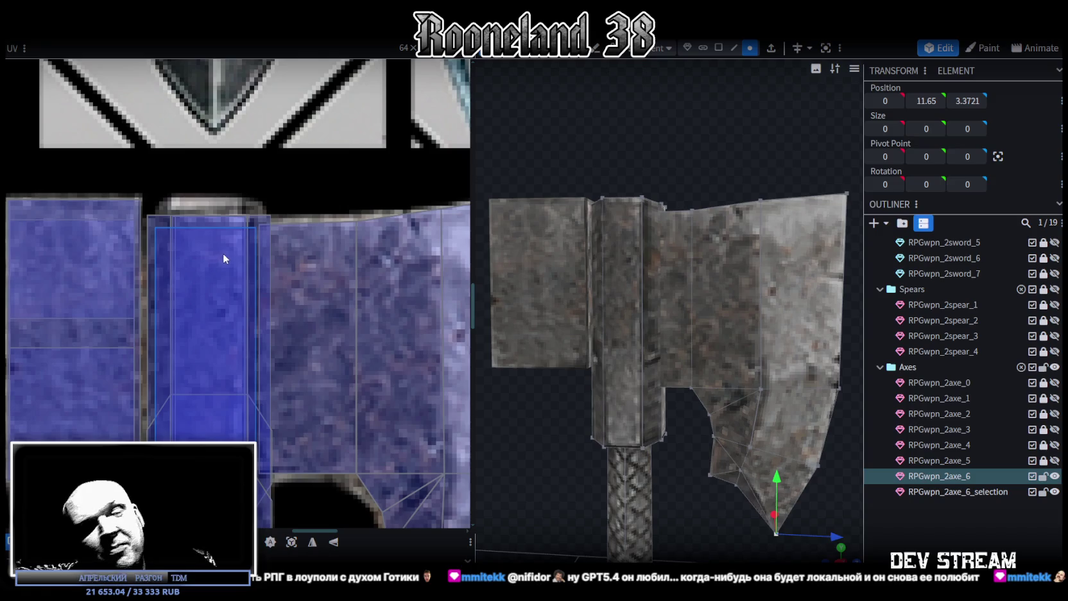
Select a notch vertex, undo a wrong sideways move, and lower it by 0.25
left_click_drag(706, 488, 587, 341)
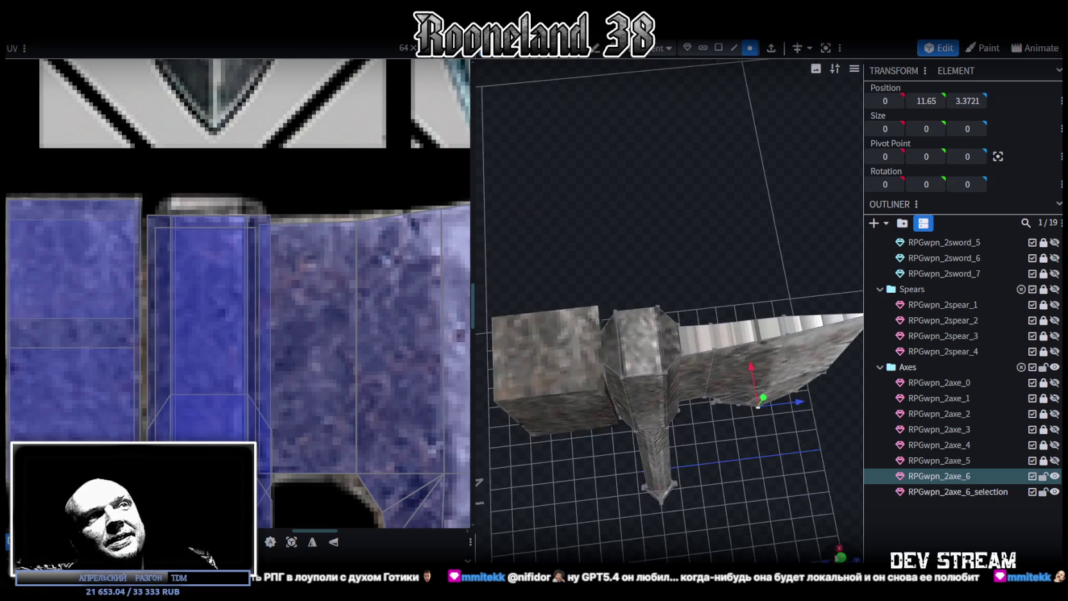
mouse_move(641, 259)
left_mouse_down()
mouse_move(543, 480)
mouse_move(672, 393)
mouse_move(743, 407)
mouse_move(614, 421)
mouse_move(651, 436)
left_mouse_up()
scroll(657, 433, "up", 3)
scroll(672, 426, "up", 2)
left_click(679, 420)
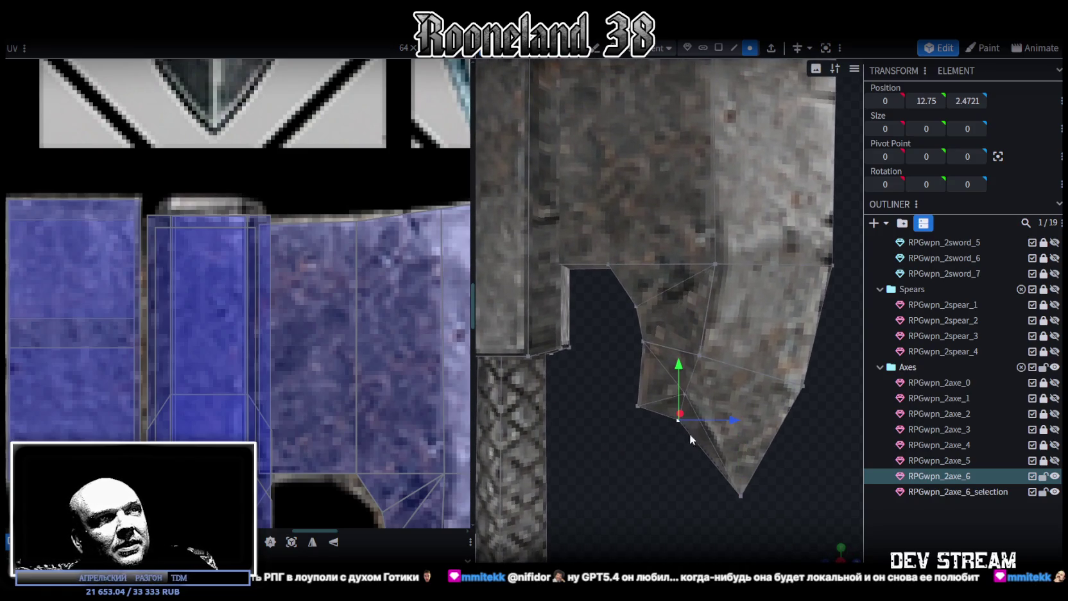
mouse_move(734, 421)
left_mouse_down()
mouse_move(640, 499)
mouse_move(644, 450)
mouse_move(636, 492)
mouse_move(657, 459)
left_mouse_up()
key("ctrl+z")
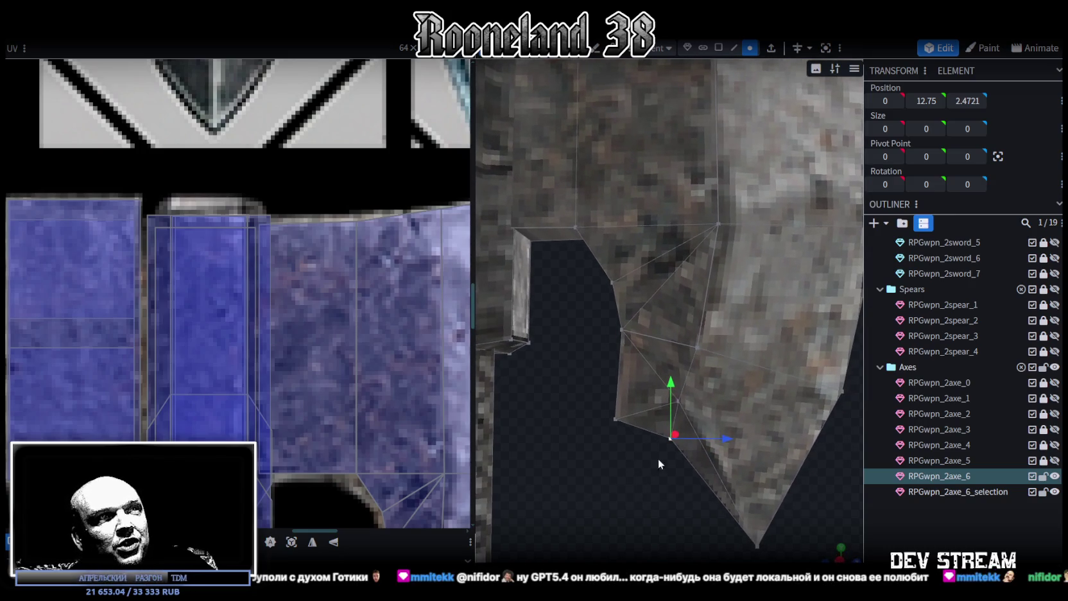
mouse_move(674, 386)
left_mouse_down()
mouse_move(668, 403)
mouse_move(670, 373)
left_mouse_up()
Nudge the notch vertex slightly sideways so it sits at 0, 12.8, 2.4221
mouse_move(621, 517)
left_mouse_down()
mouse_move(635, 507)
mouse_move(634, 519)
mouse_move(624, 509)
left_mouse_up()
scroll(624, 509, "up", 3)
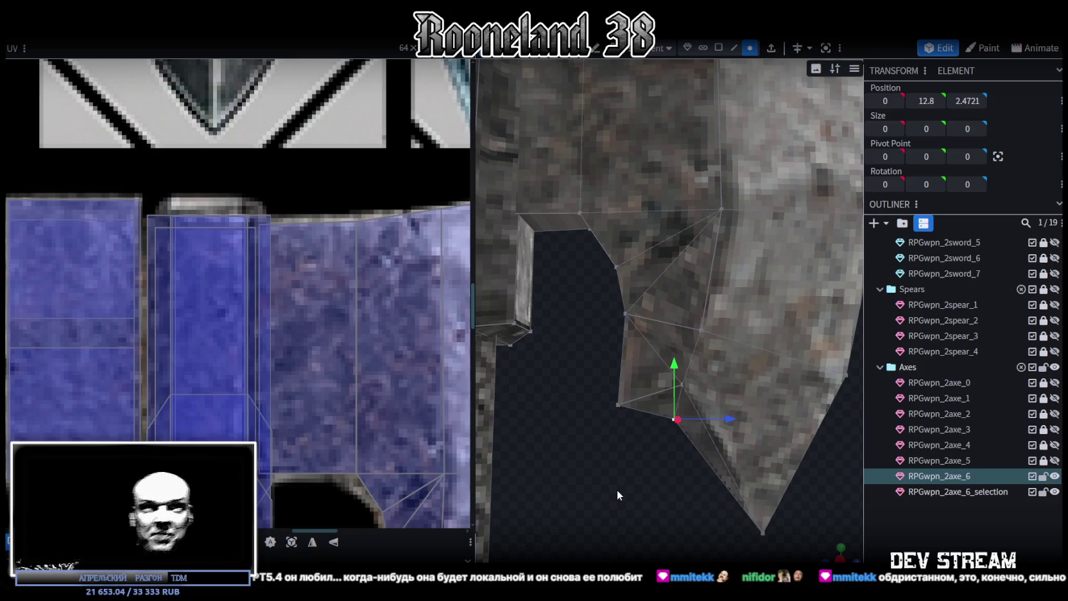
left_click_drag(730, 419, 723, 416)
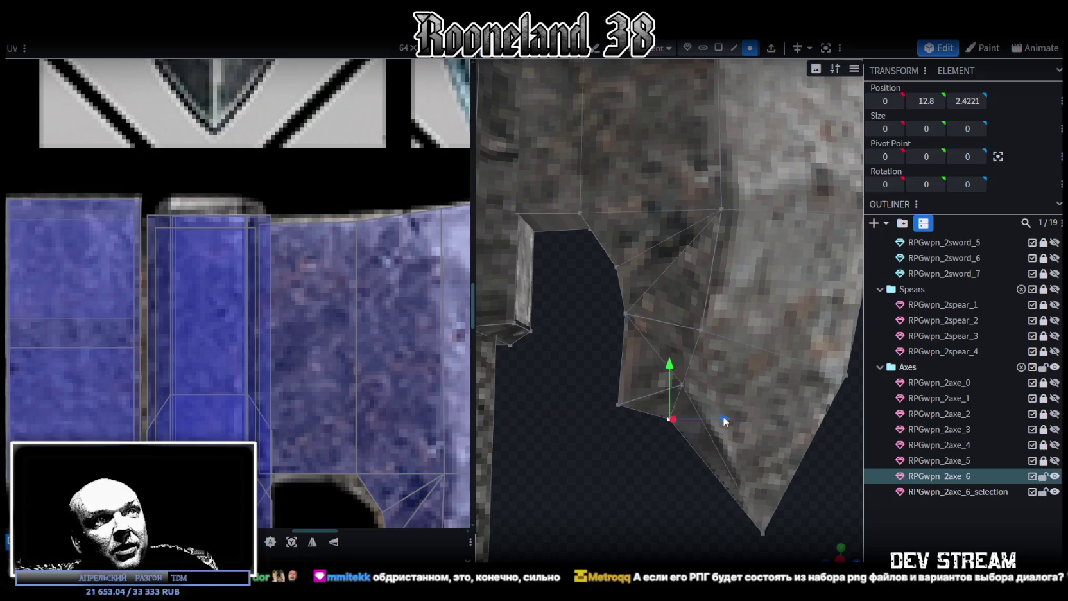
scroll(702, 466, "down", 3)
scroll(624, 423, "up", 3)
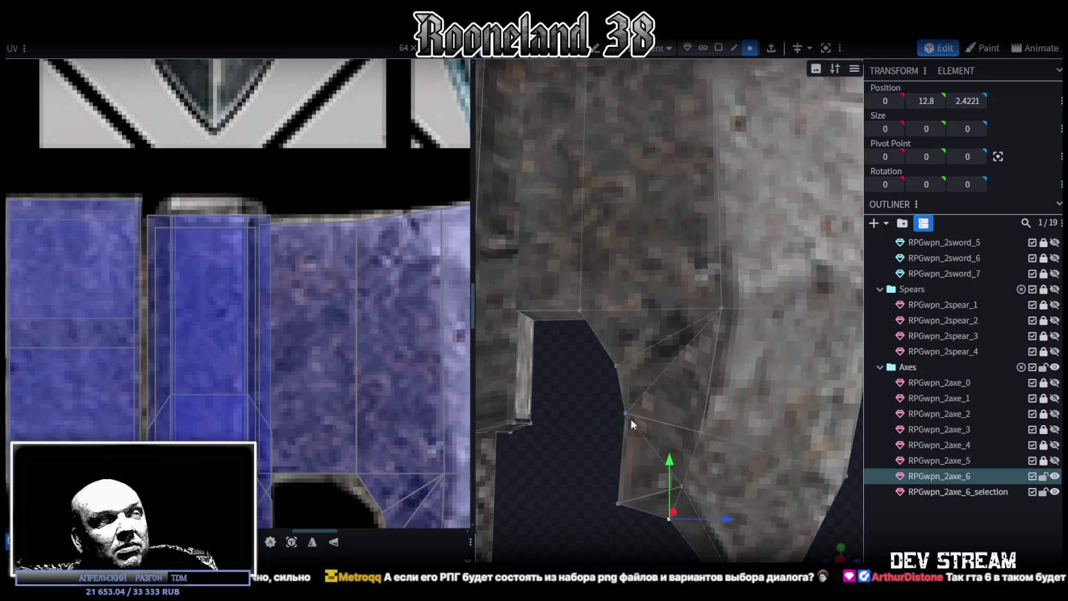
scroll(630, 420, "down", 5)
left_click_drag(835, 548, 704, 489)
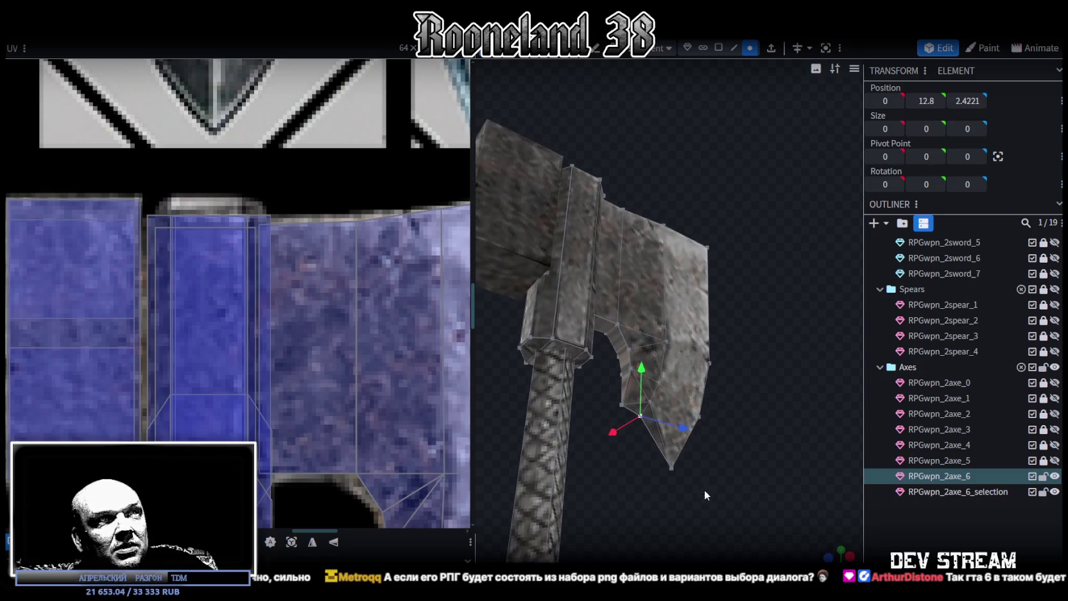
scroll(711, 483, "up", 3)
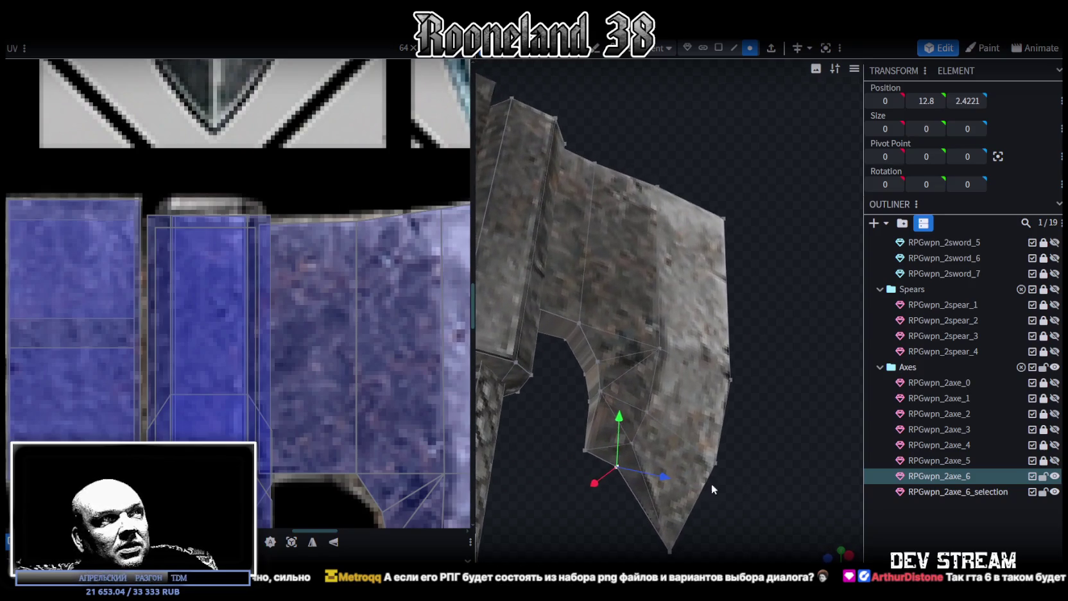
Select the small notch face and move its UV island from the sword guard onto the axe blade
left_click(718, 47)
left_click(584, 365)
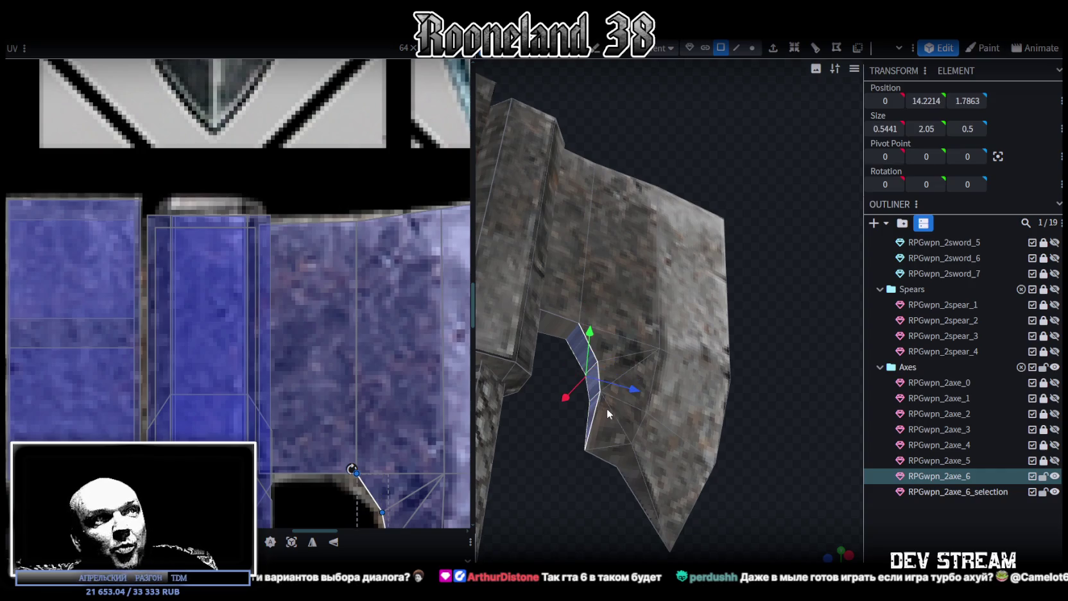
scroll(754, 356, "down", 3)
left_click_drag(700, 495, 809, 343)
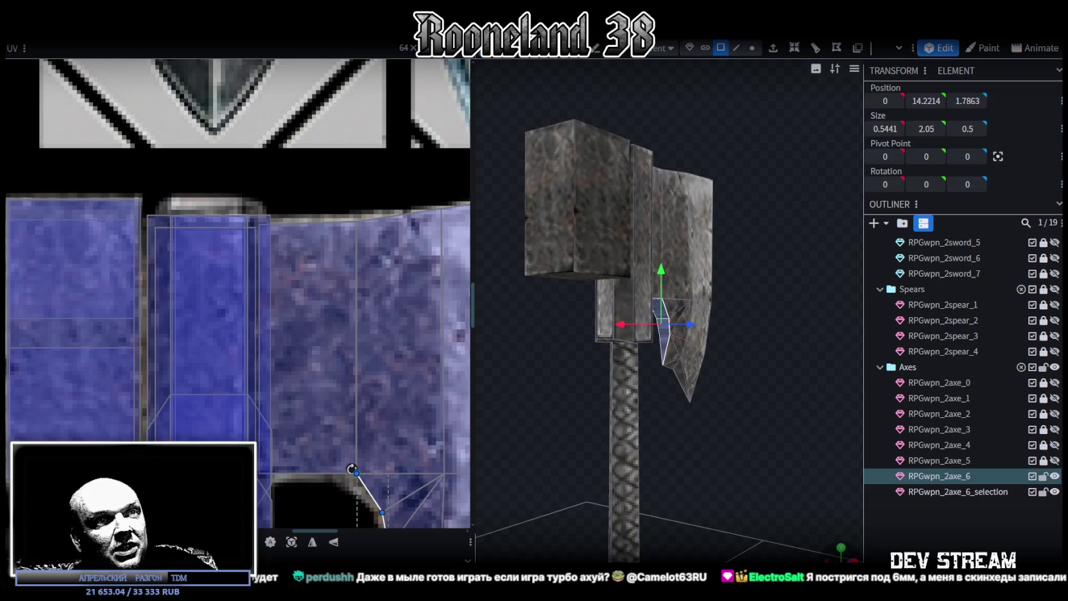
left_click(841, 547)
scroll(347, 403, "down", 3)
scroll(344, 407, "down", 3)
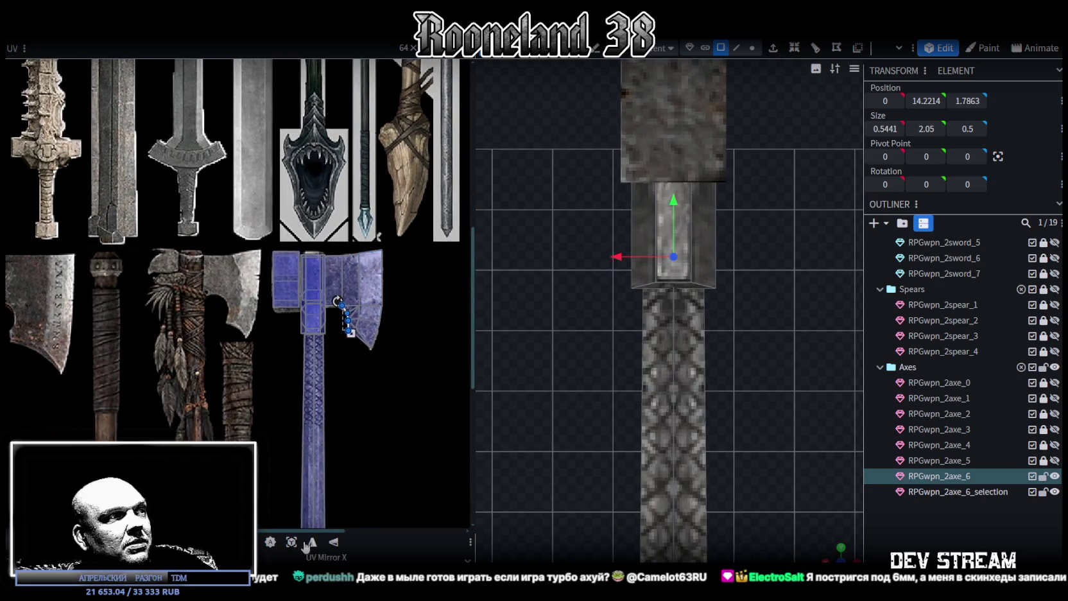
middle_click_drag(115, 207, 186, 302)
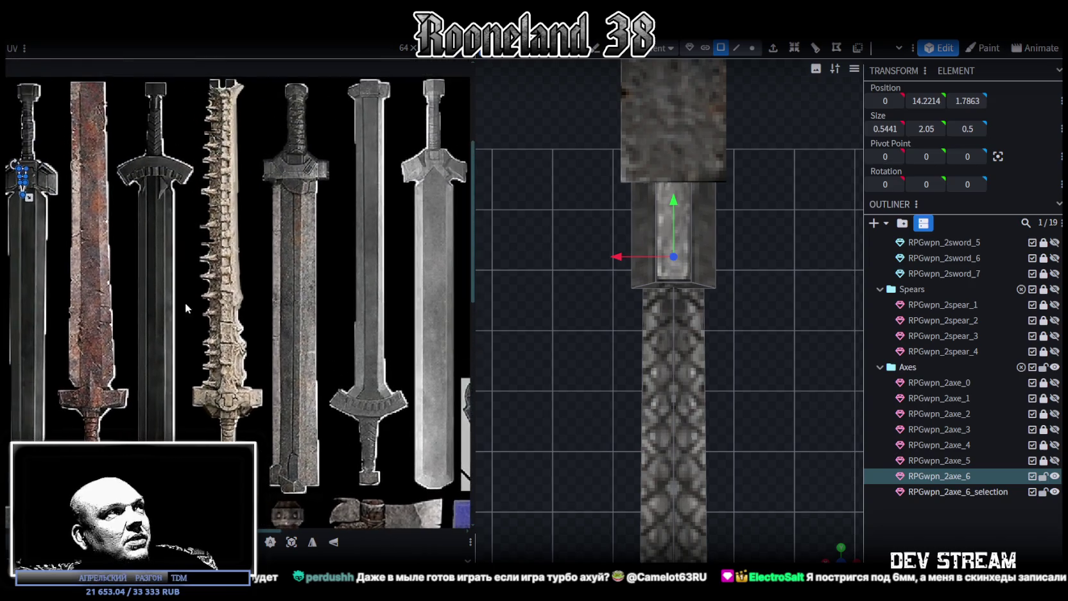
left_click_drag(22, 176, 392, 449)
mouse_move(392, 449)
middle_mouse_down()
mouse_move(228, 287)
mouse_move(183, 257)
middle_mouse_up()
mouse_move(183, 257)
left_mouse_down()
mouse_move(304, 357)
mouse_move(308, 396)
left_mouse_up()
scroll(301, 357, "up", 3)
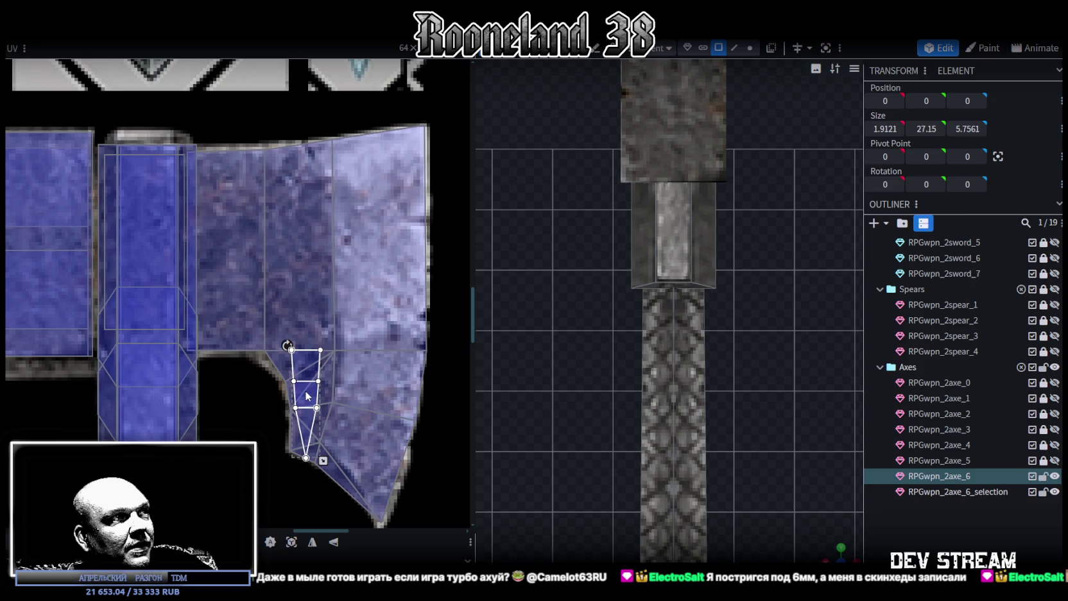
Select a notch face plus all the blade's top faces, then snap the view to Top
scroll(315, 395, "up", 2)
scroll(317, 394, "up", 1)
mouse_move(743, 427)
left_mouse_down()
mouse_move(797, 494)
mouse_move(734, 377)
mouse_move(712, 434)
mouse_move(692, 373)
mouse_move(759, 288)
left_mouse_up()
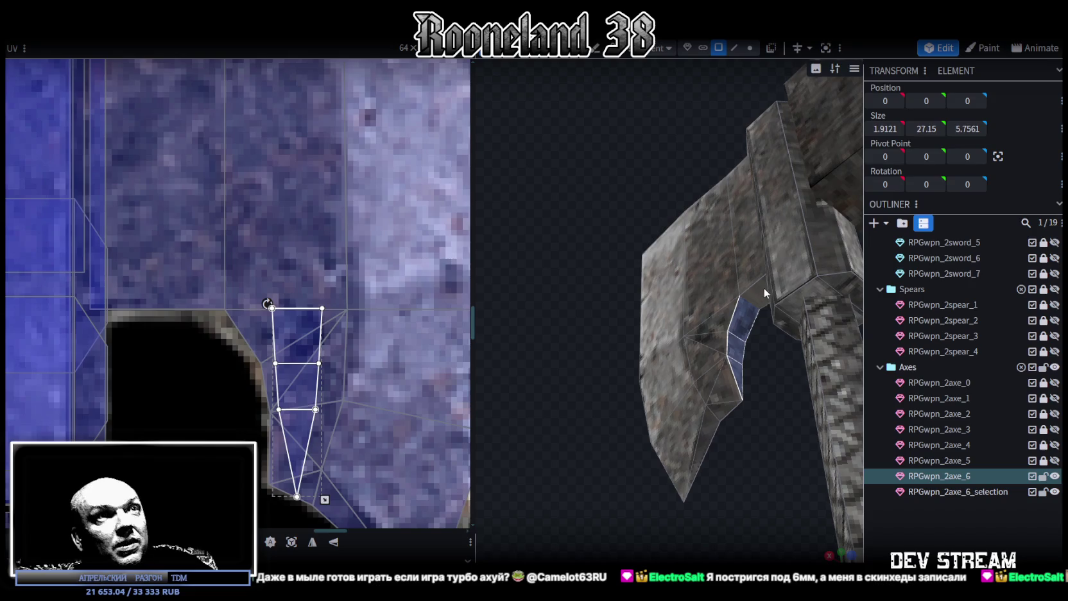
left_click(757, 289)
mouse_move(573, 169)
left_mouse_down()
mouse_move(694, 374)
mouse_move(649, 233)
mouse_move(661, 350)
mouse_move(697, 201)
left_mouse_up()
scroll(684, 369, "down", 2)
scroll(649, 234, "up", 3)
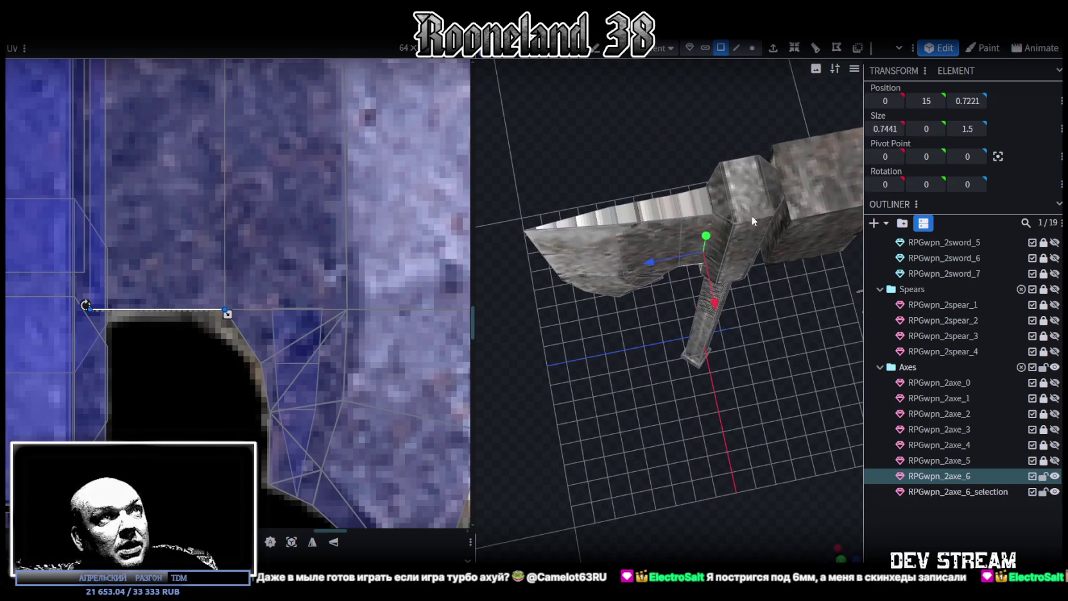
left_click(697, 201)
left_click(641, 211, "shift")
left_click(565, 221, "shift")
mouse_move(728, 465)
left_mouse_down()
mouse_move(709, 382)
mouse_move(844, 547)
left_mouse_up()
left_click(840, 555)
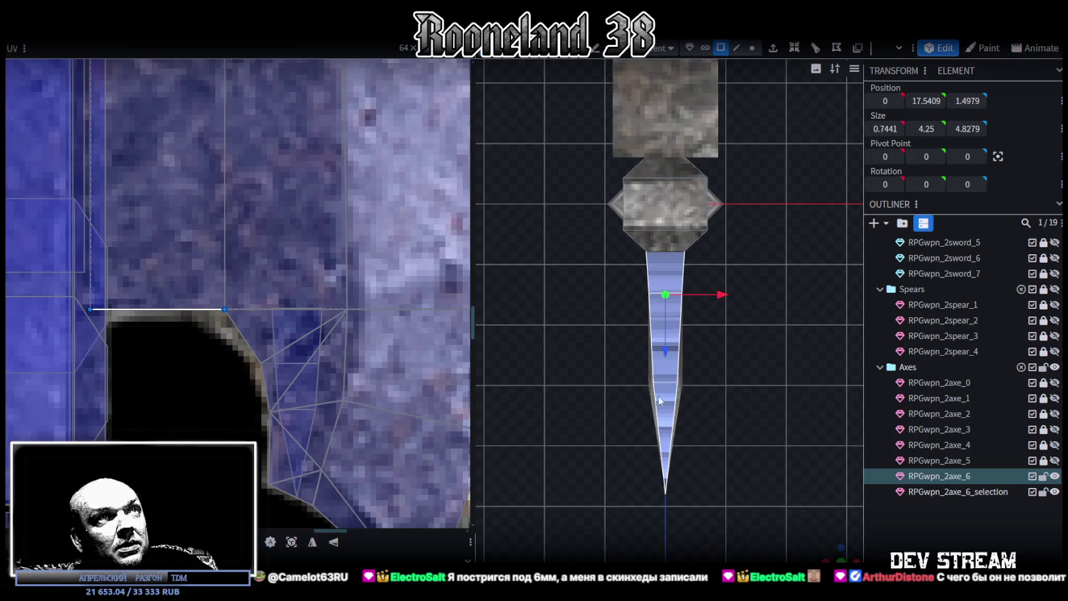
Project the top faces' UVs from view and move the island over the spear blade texture
left_click(291, 542)
scroll(309, 369, "down", 2)
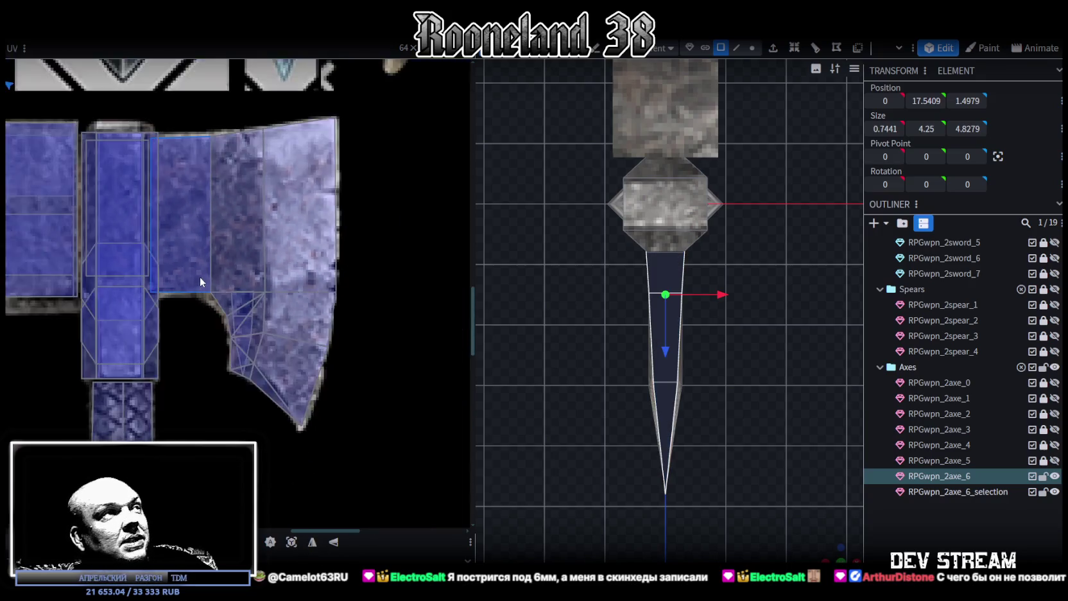
scroll(203, 281, "down", 2)
scroll(254, 268, "down", 2)
scroll(254, 268, "down", 2)
scroll(254, 268, "down", 1)
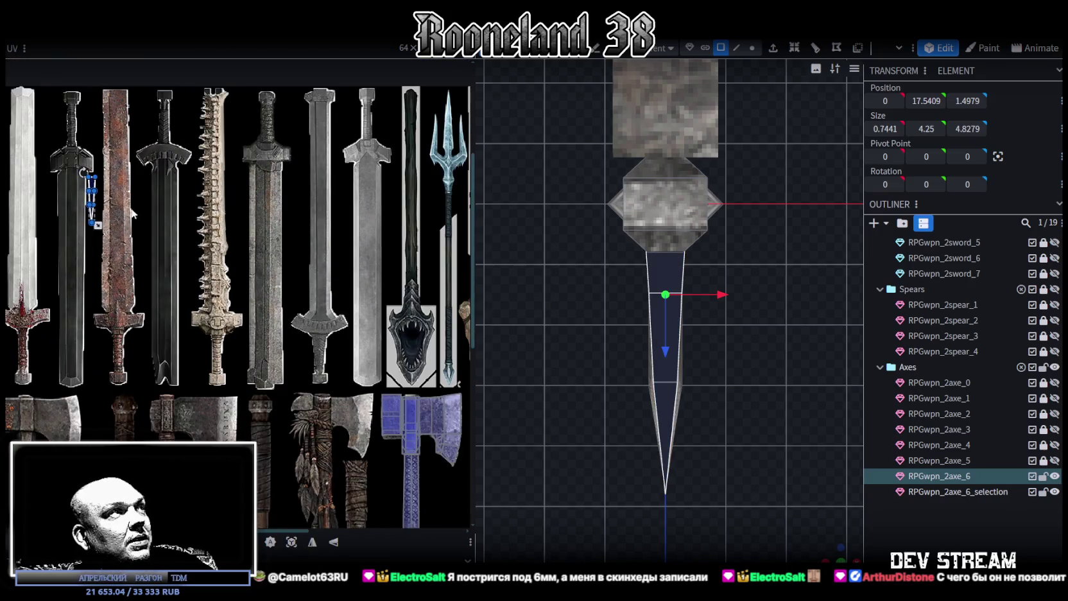
left_click_drag(95, 188, 346, 314)
left_click_drag(236, 276, 420, 350)
Rotate the UV island 90°, then shrink and position it on the blue axe texture
scroll(420, 350, "up", 2)
scroll(321, 308, "up", 2)
scroll(244, 276, "up", 1)
right_click(233, 261)
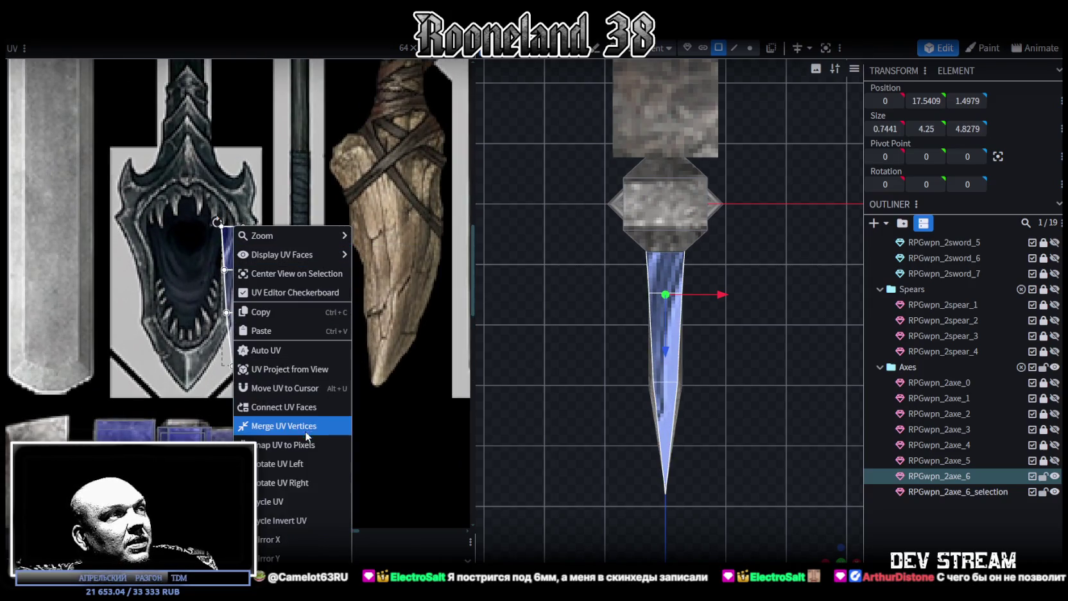
left_click(286, 460)
left_click_drag(236, 303, 282, 468)
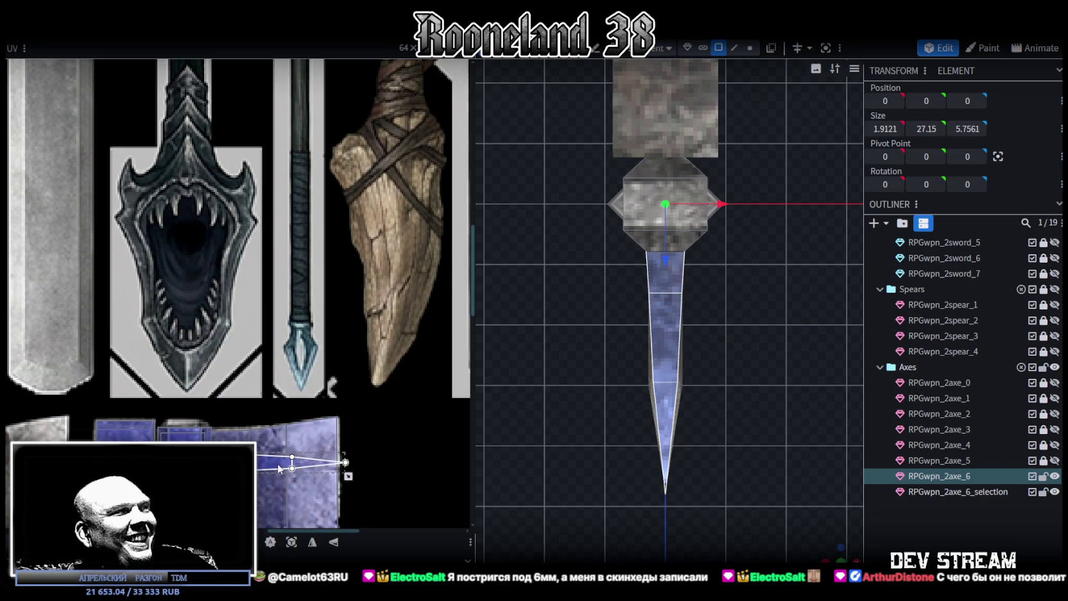
scroll(289, 465, "up", 2)
scroll(398, 453, "up", 2)
left_click_drag(396, 396, 379, 394)
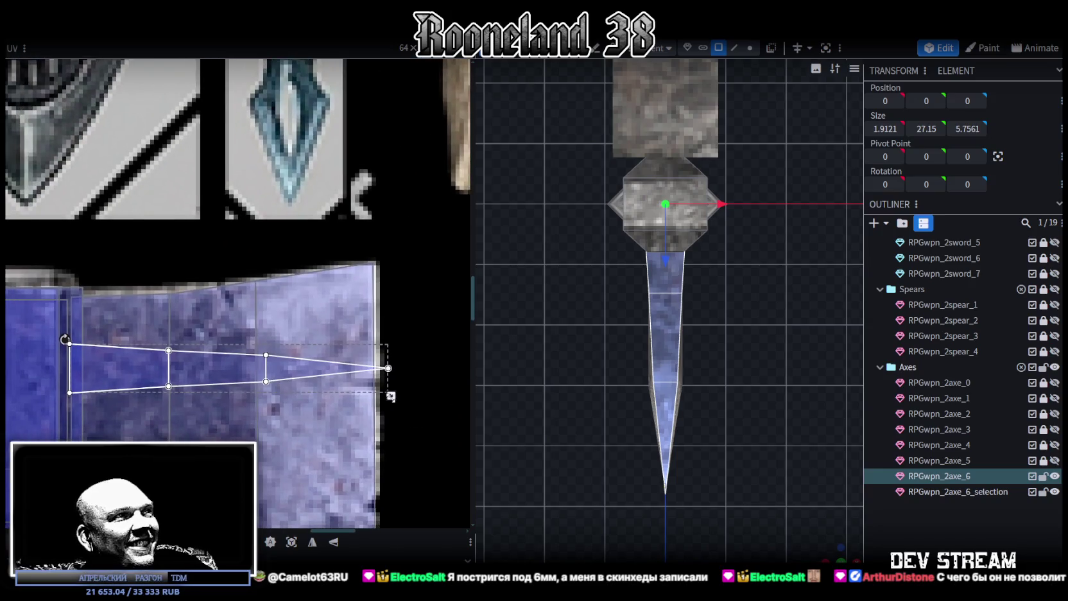
left_click_drag(272, 364, 270, 326)
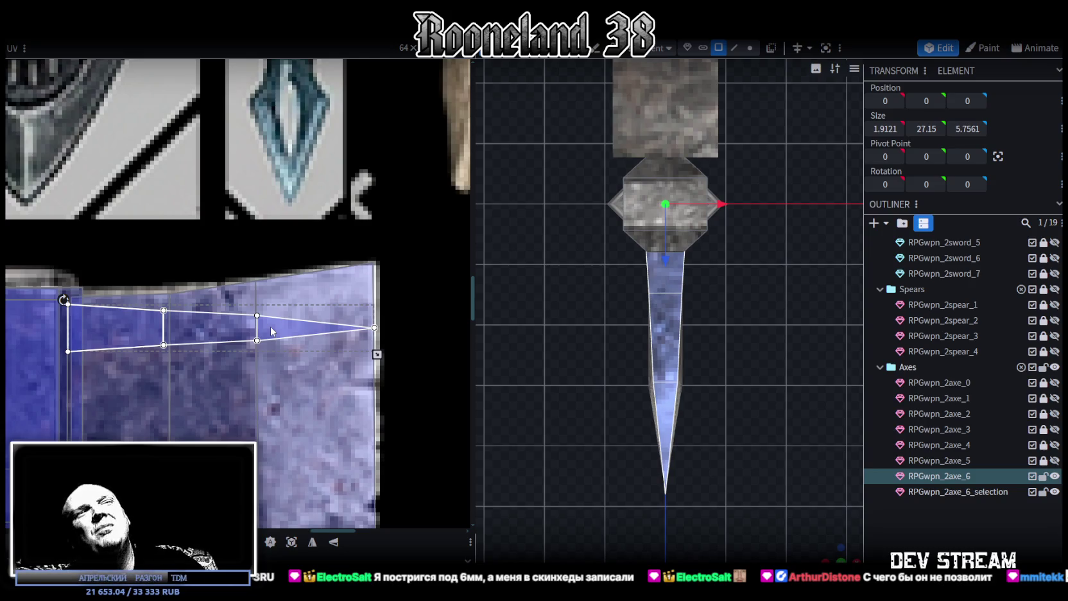
mouse_move(829, 550)
left_mouse_down()
mouse_move(665, 452)
mouse_move(780, 389)
mouse_move(753, 391)
left_mouse_up()
scroll(778, 402, "up", 3)
left_click(619, 323)
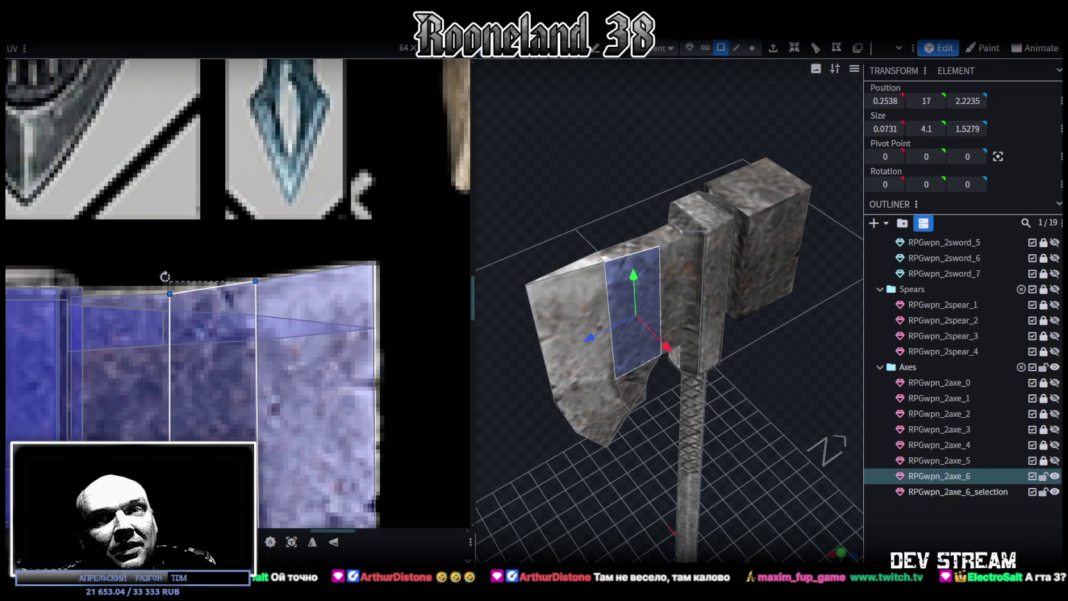
key("alt+Tab")
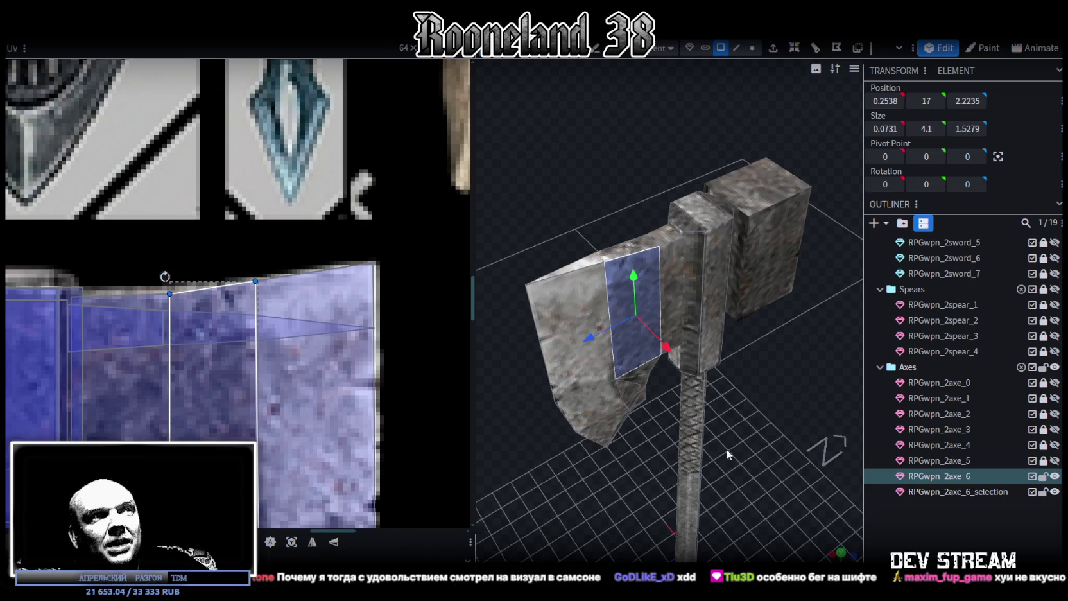
mouse_move(623, 495)
left_mouse_down()
mouse_move(664, 429)
mouse_move(686, 441)
mouse_move(630, 427)
mouse_move(632, 412)
mouse_move(674, 380)
mouse_move(608, 509)
mouse_move(780, 436)
mouse_move(746, 494)
mouse_move(770, 461)
mouse_move(782, 521)
mouse_move(830, 541)
mouse_move(795, 497)
left_mouse_up()
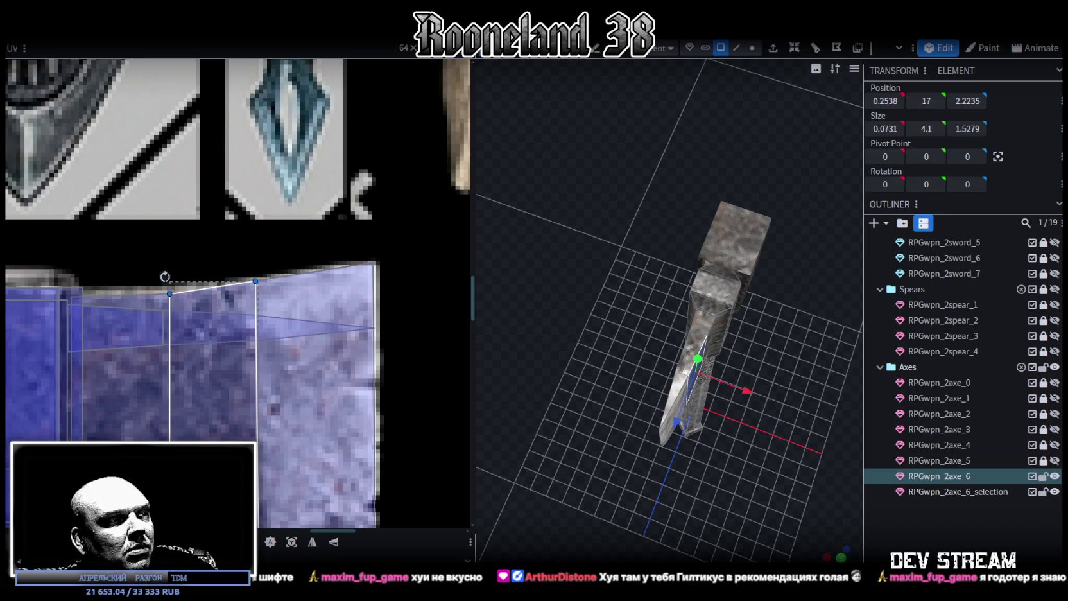
key("alt+Tab")
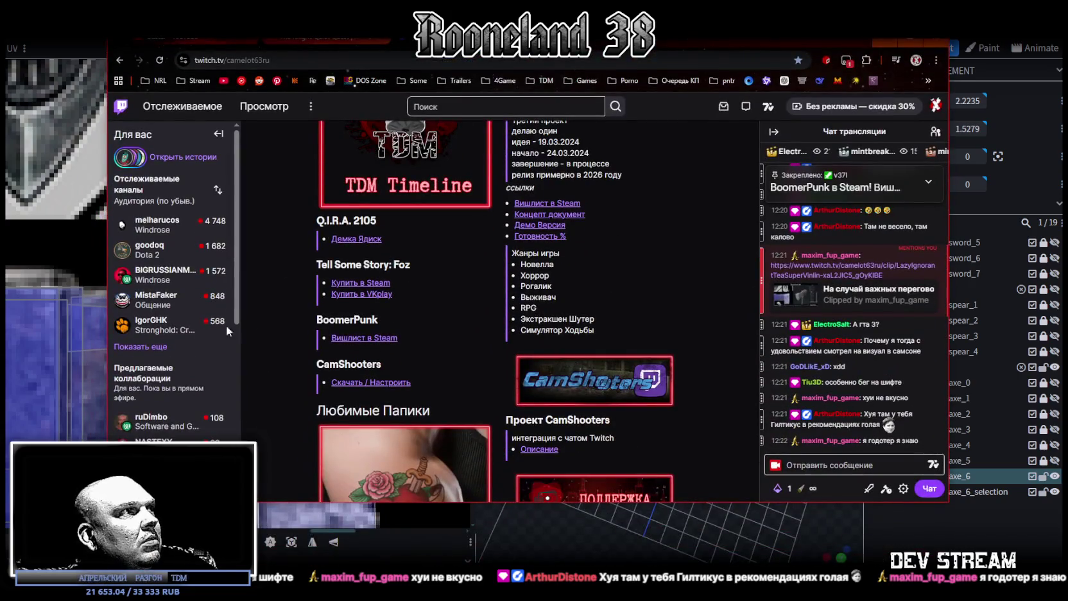
scroll(186, 331, "down", 3)
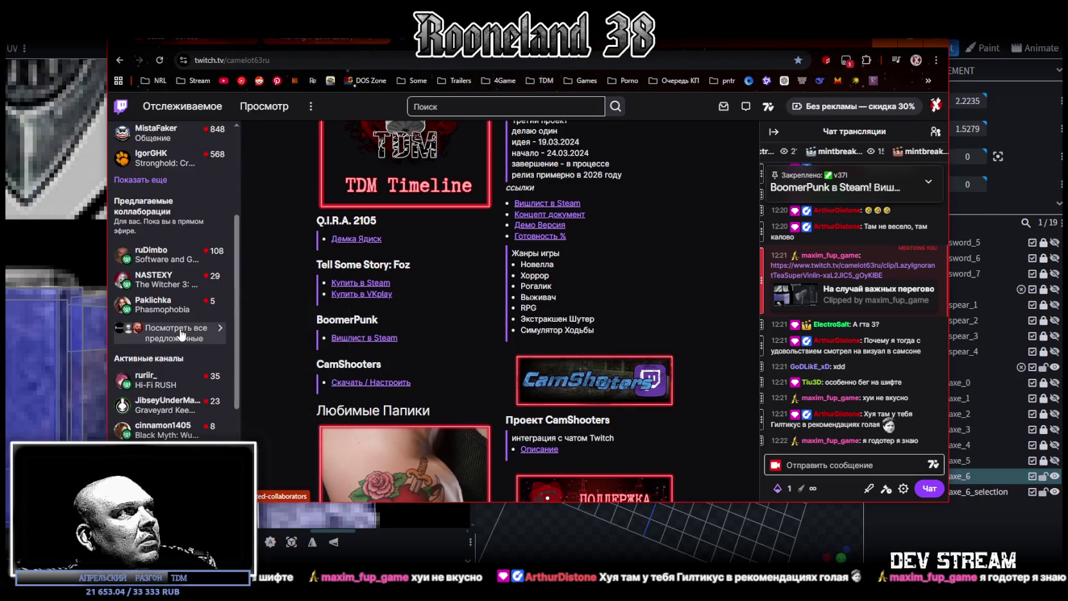
scroll(181, 334, "down", 1)
scroll(182, 332, "down", 1)
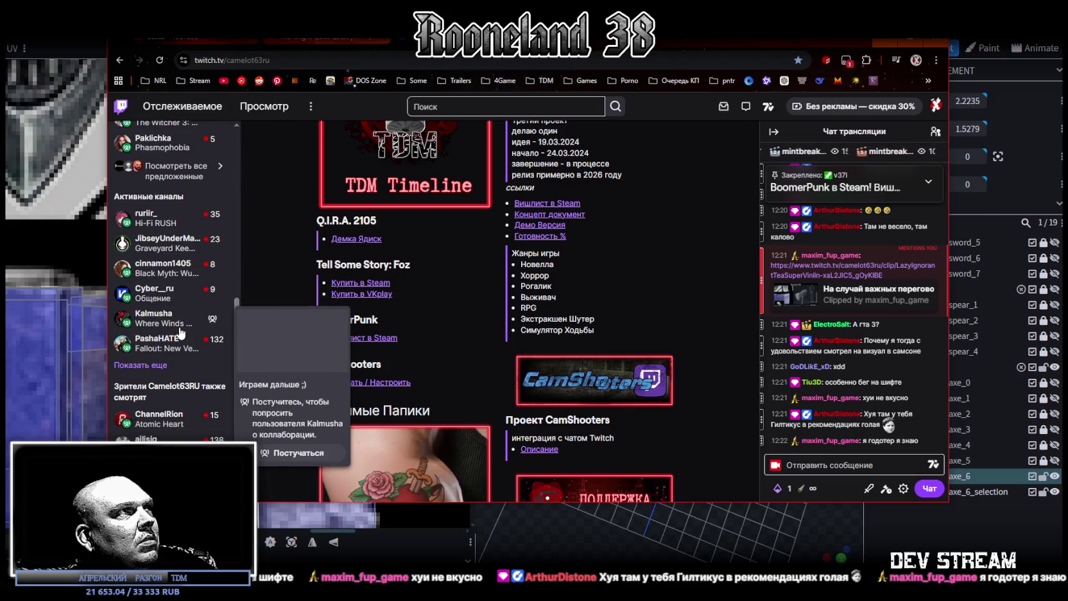
scroll(181, 332, "down", 1)
scroll(182, 331, "up", 3)
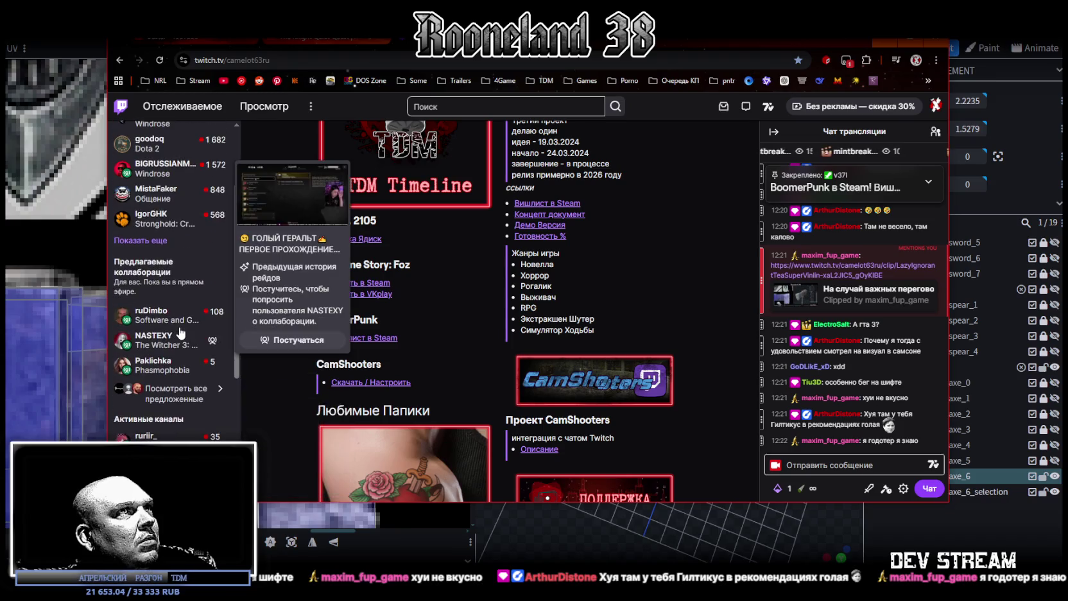
scroll(179, 328, "up", 1)
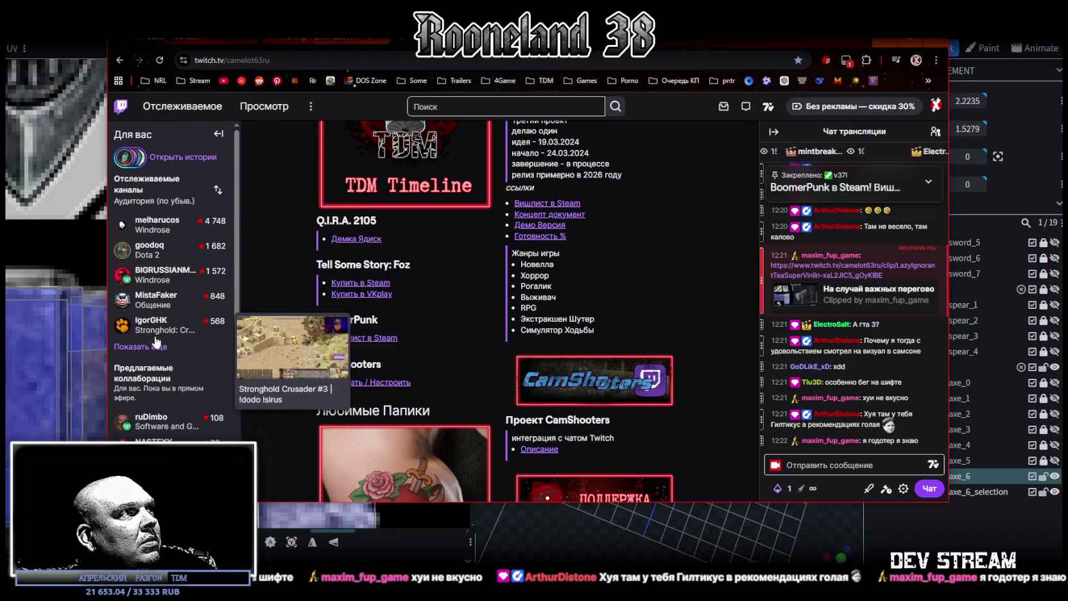
scroll(173, 356, "up", 1)
scroll(168, 369, "down", 2)
scroll(161, 378, "down", 1)
left_click(160, 378)
scroll(173, 385, "down", 1)
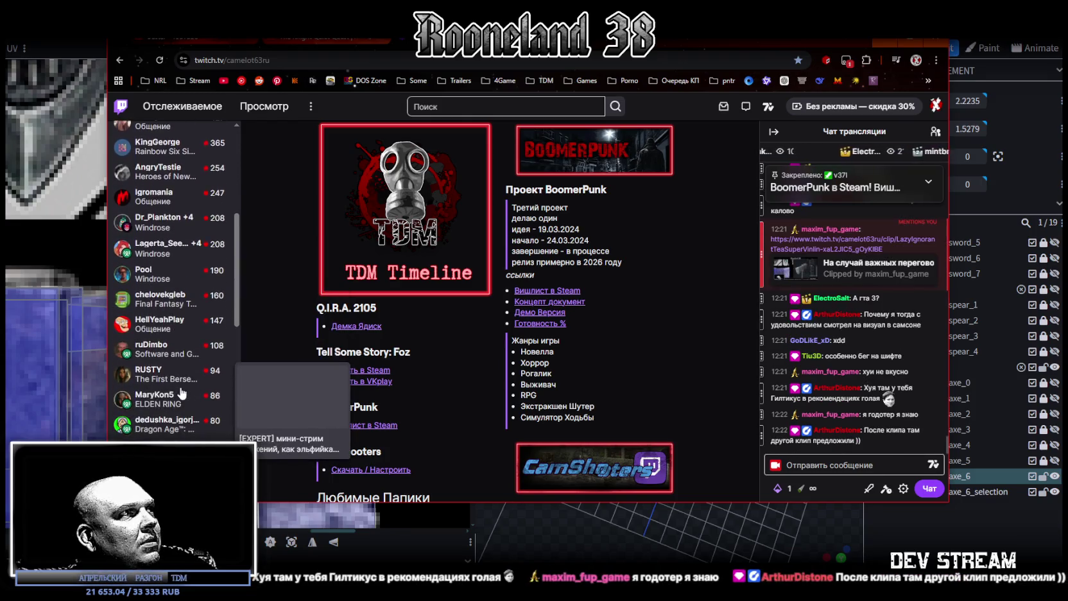
scroll(182, 393, "down", 1)
scroll(181, 393, "down", 1)
scroll(180, 393, "down", 1)
scroll(180, 392, "up", 10)
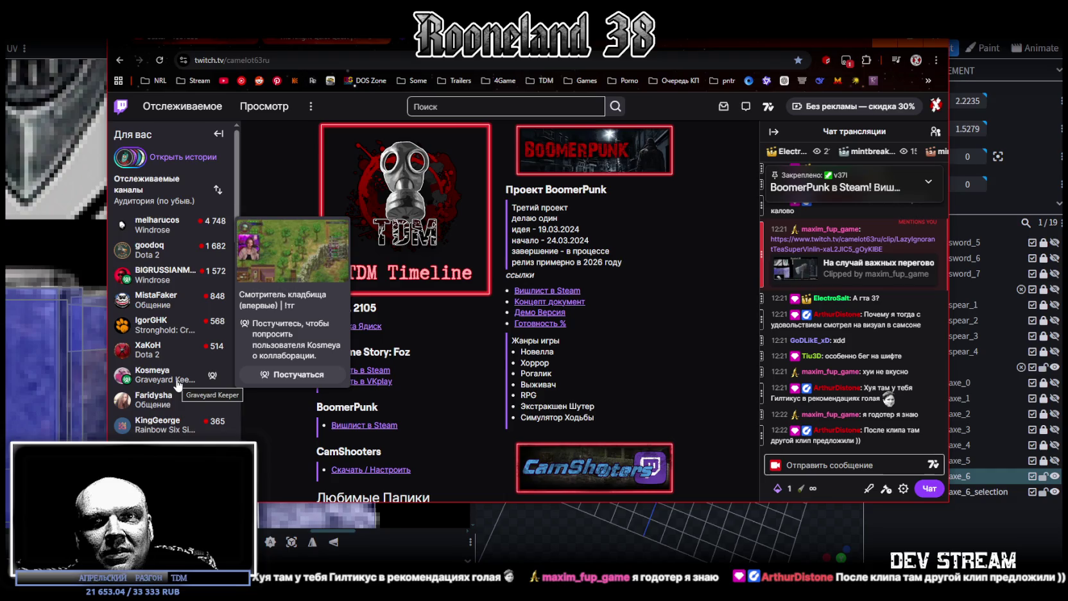
key("alt+Tab")
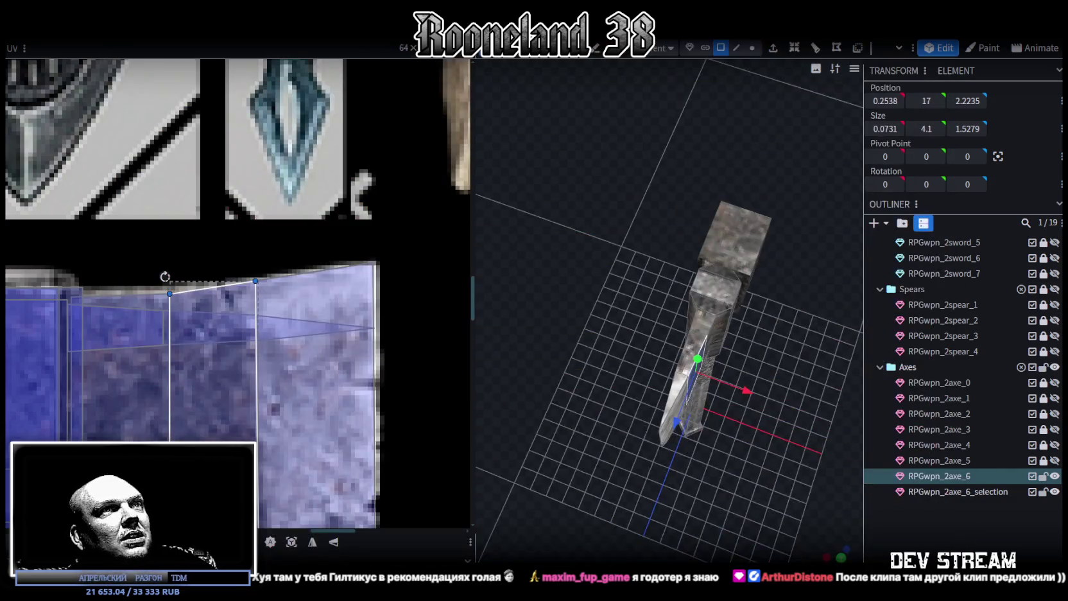
Orbit close around the axe head and widen the 3D viewport for editing
mouse_move(731, 409)
left_mouse_down()
mouse_move(699, 411)
mouse_move(704, 382)
mouse_move(797, 323)
mouse_move(775, 330)
mouse_move(780, 351)
mouse_move(735, 363)
left_mouse_up()
mouse_move(808, 330)
left_mouse_down()
mouse_move(797, 315)
mouse_move(790, 326)
mouse_move(771, 314)
mouse_move(776, 304)
mouse_move(847, 280)
mouse_move(804, 239)
mouse_move(796, 187)
mouse_move(750, 181)
mouse_move(561, 347)
mouse_move(575, 330)
mouse_move(561, 306)
mouse_move(755, 302)
mouse_move(834, 335)
mouse_move(803, 355)
left_mouse_up()
left_click(697, 290)
mouse_move(479, 308)
left_mouse_down()
mouse_move(324, 313)
mouse_move(550, 331)
mouse_move(652, 316)
left_mouse_up()
scroll(652, 317, "up", 3)
mouse_move(714, 480)
left_mouse_down()
mouse_move(669, 371)
mouse_move(620, 351)
mouse_move(598, 287)
mouse_move(556, 290)
mouse_move(508, 364)
mouse_move(505, 398)
mouse_move(638, 429)
mouse_move(671, 458)
mouse_move(647, 449)
mouse_move(631, 398)
mouse_move(595, 389)
mouse_move(585, 415)
mouse_move(597, 443)
mouse_move(583, 444)
left_mouse_up()
Switch to vertex selection and select the vertices across the axe blade
left_click(600, 48)
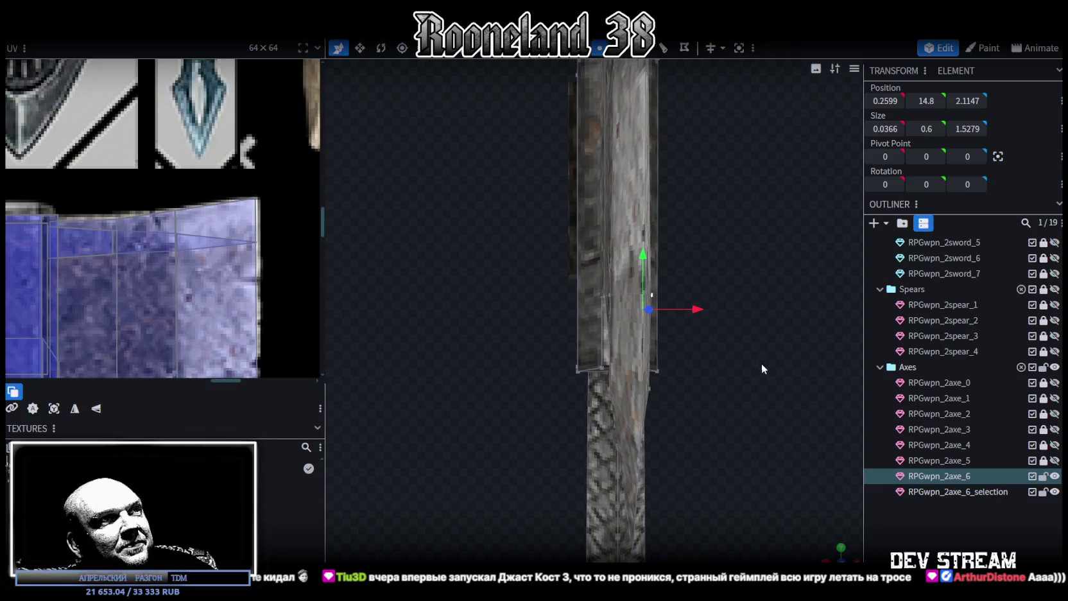
left_click_drag(761, 363, 788, 347)
left_click(701, 365)
mouse_move(814, 420)
left_mouse_down()
mouse_move(725, 417)
mouse_move(570, 365)
left_mouse_up()
scroll(547, 373, "up", 2)
scroll(547, 372, "up", 3)
scroll(463, 425, "down", 3)
mouse_move(464, 425)
left_mouse_down()
mouse_move(726, 424)
mouse_move(777, 373)
left_mouse_up()
Resize the selected blade section on X, narrowing it to 0.4441
key("v")
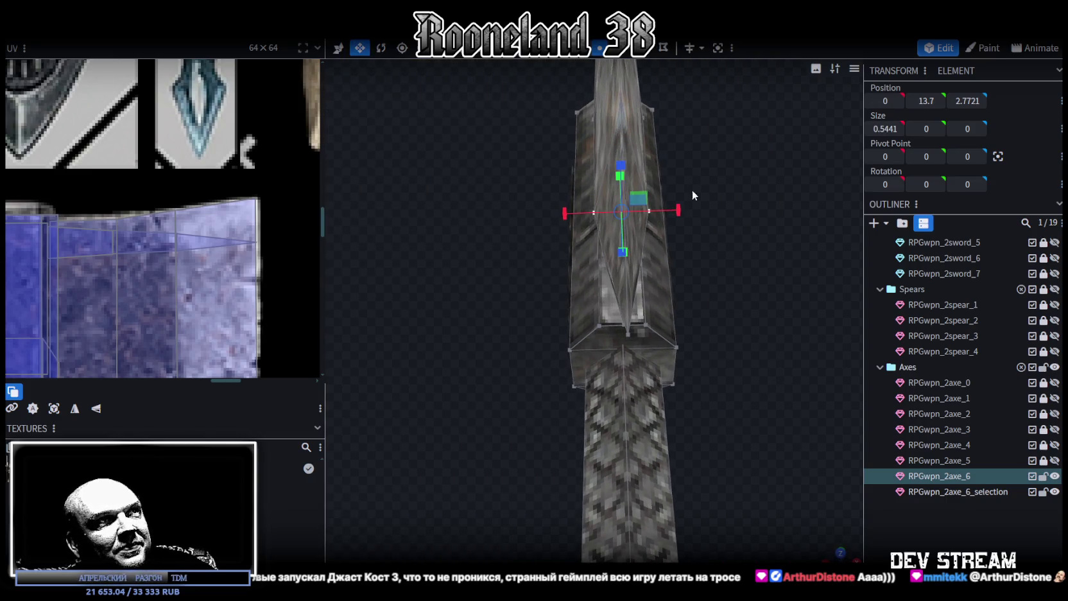
mouse_move(678, 210)
left_mouse_down()
mouse_move(688, 208)
mouse_move(648, 208)
left_mouse_up()
left_click_drag(748, 256, 644, 327)
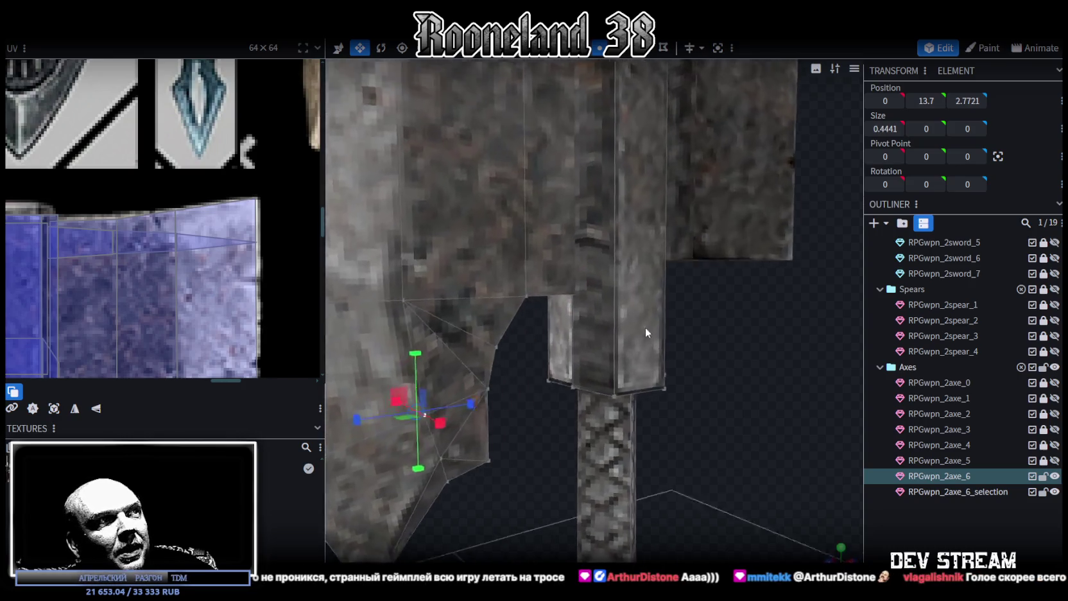
scroll(634, 311, "up", 2)
Reorient the view below the axe head and select the blade's top edge
right_click_drag(634, 311, 855, 289)
left_click_drag(818, 292, 770, 267)
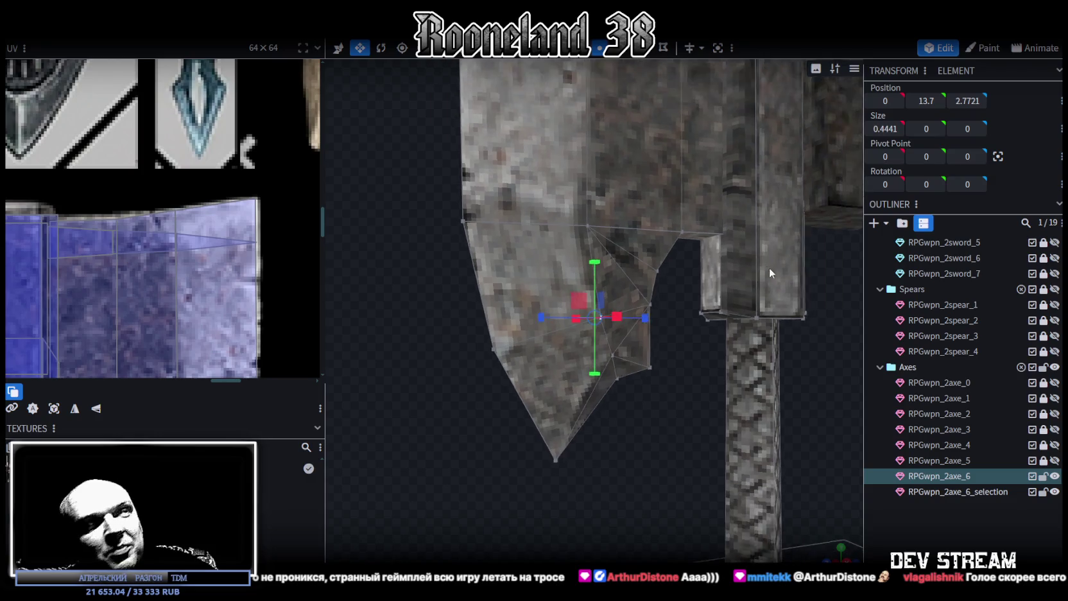
scroll(804, 287, "up", 2)
scroll(602, 295, "down", 2)
mouse_move(459, 258)
left_mouse_down()
mouse_move(424, 331)
mouse_move(460, 340)
left_mouse_up()
scroll(584, 186, "up", 2)
left_click(622, 166)
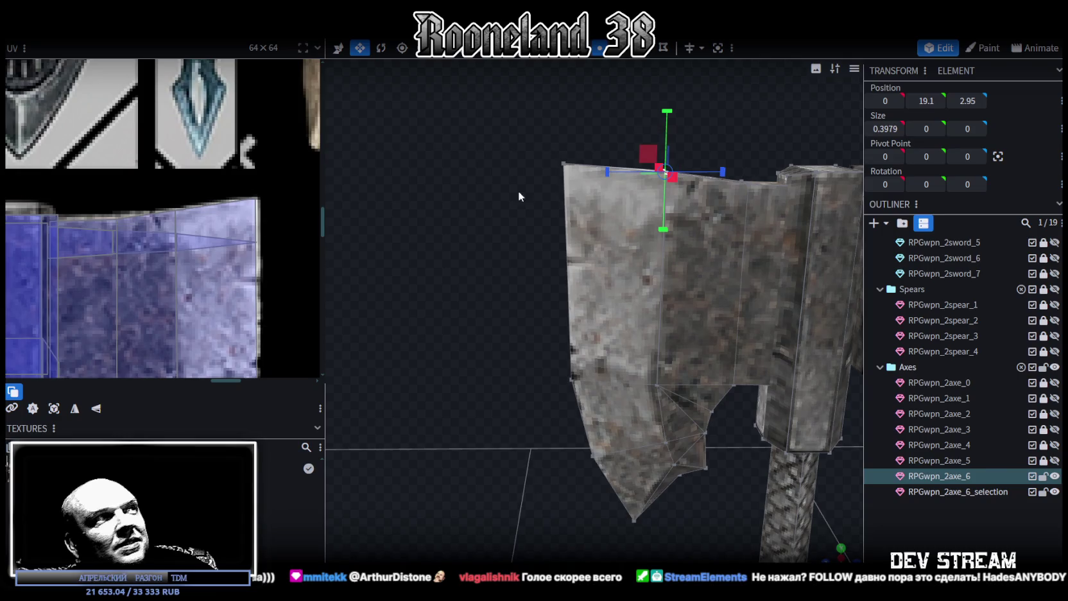
scroll(161, 264, "down", 3)
scroll(161, 265, "up", 2)
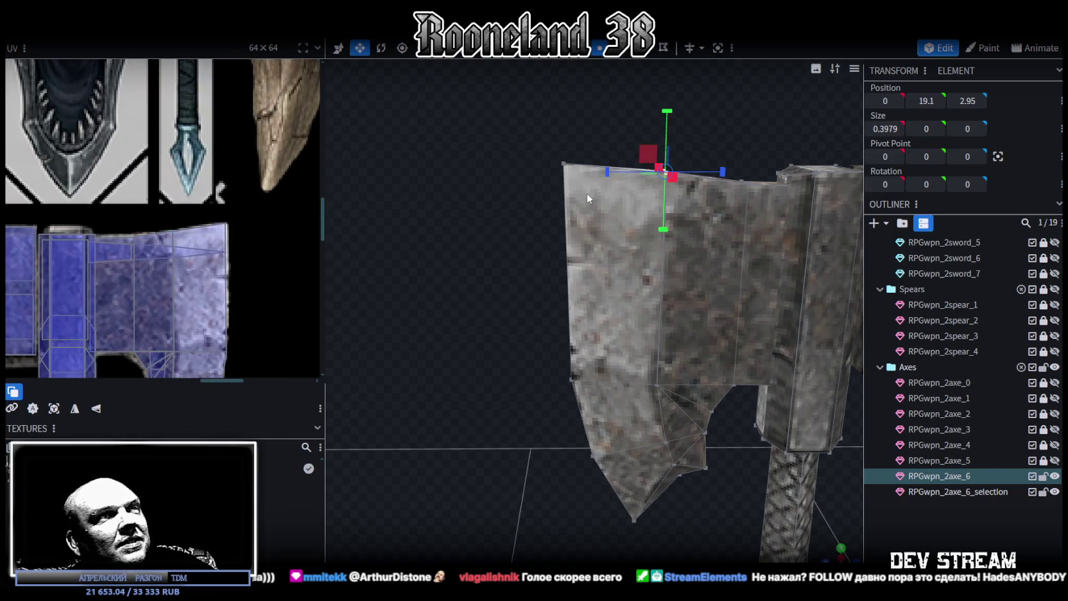
Move the blade's top edge along Z so it sits at depth 2.75
key("v")
mouse_move(621, 172)
left_mouse_down()
mouse_move(637, 179)
mouse_move(627, 246)
mouse_move(522, 216)
mouse_move(526, 298)
mouse_move(537, 290)
left_mouse_up()
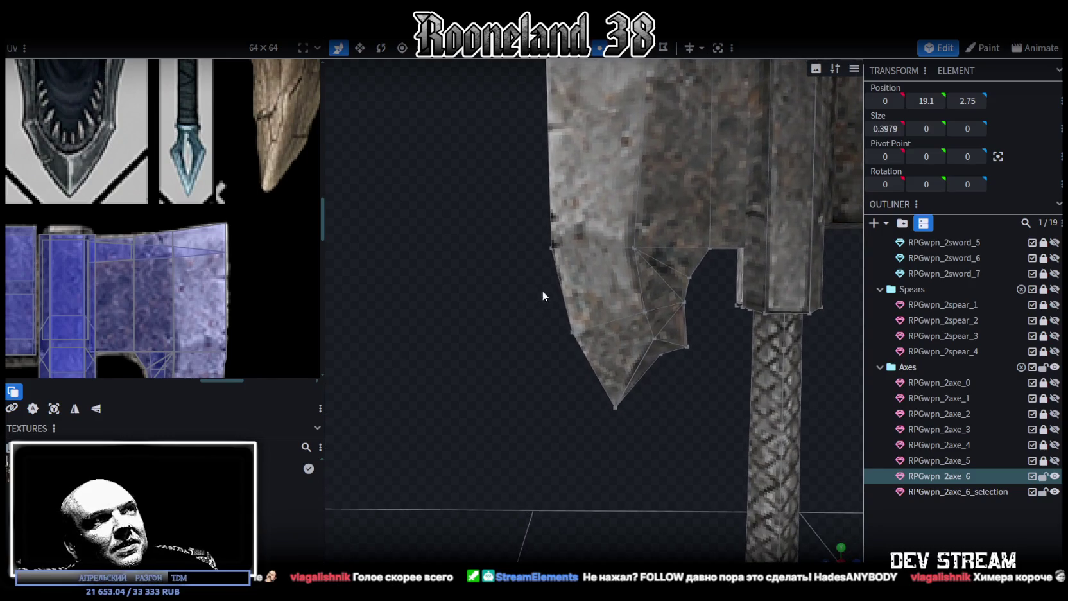
left_click(556, 297)
left_click(610, 247)
left_click_drag(587, 246, 571, 248)
scroll(180, 264, "up", 2)
scroll(196, 194, "up", 2)
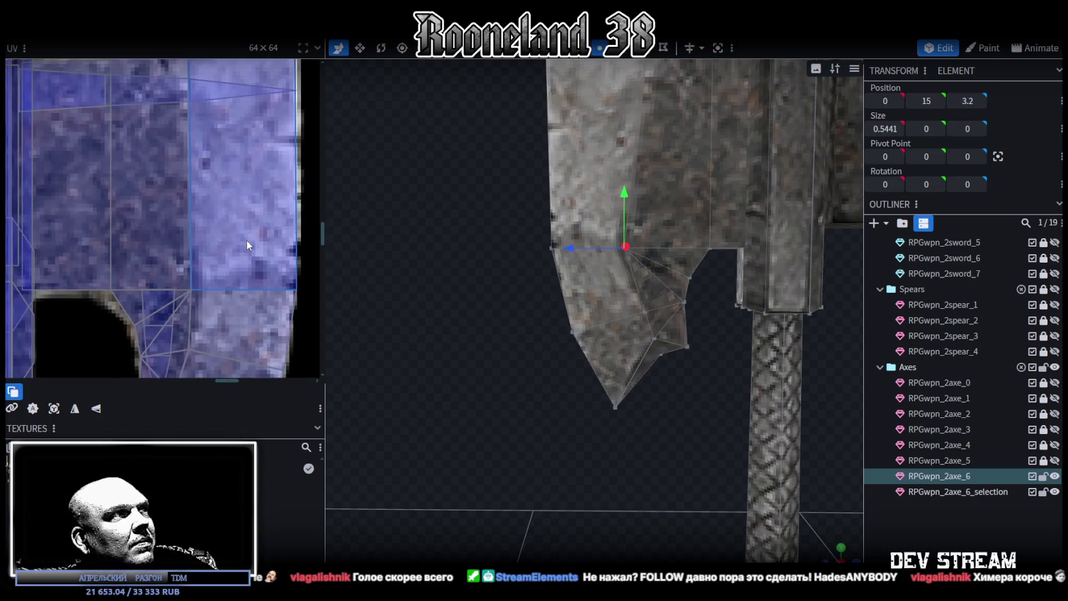
Select the blade's lower UV face and slide one UV vertex slightly right
scroll(241, 218, "down", 2)
left_click(295, 271)
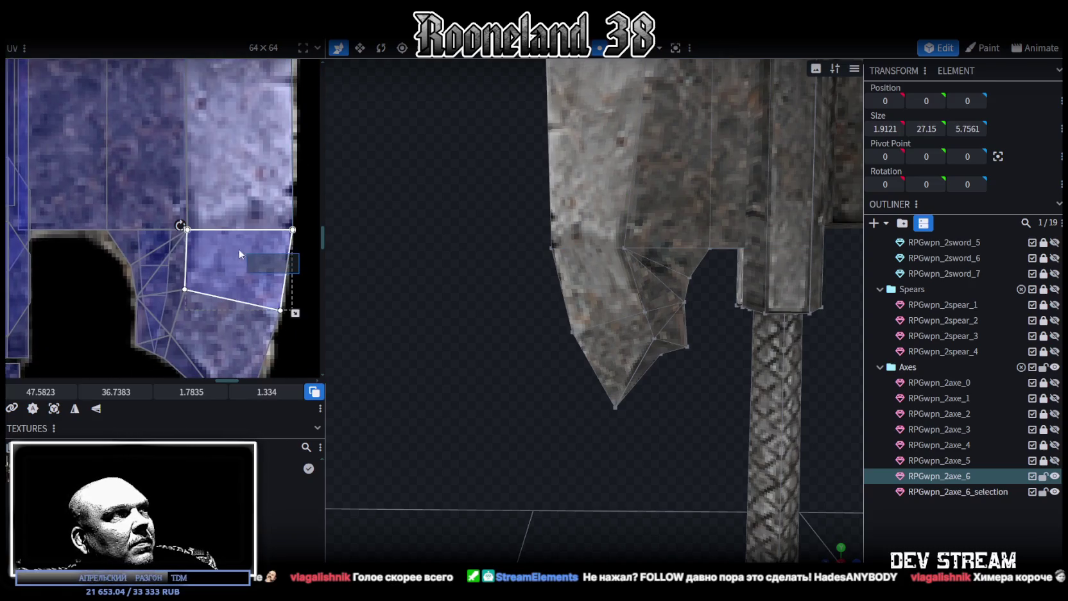
left_click(186, 229)
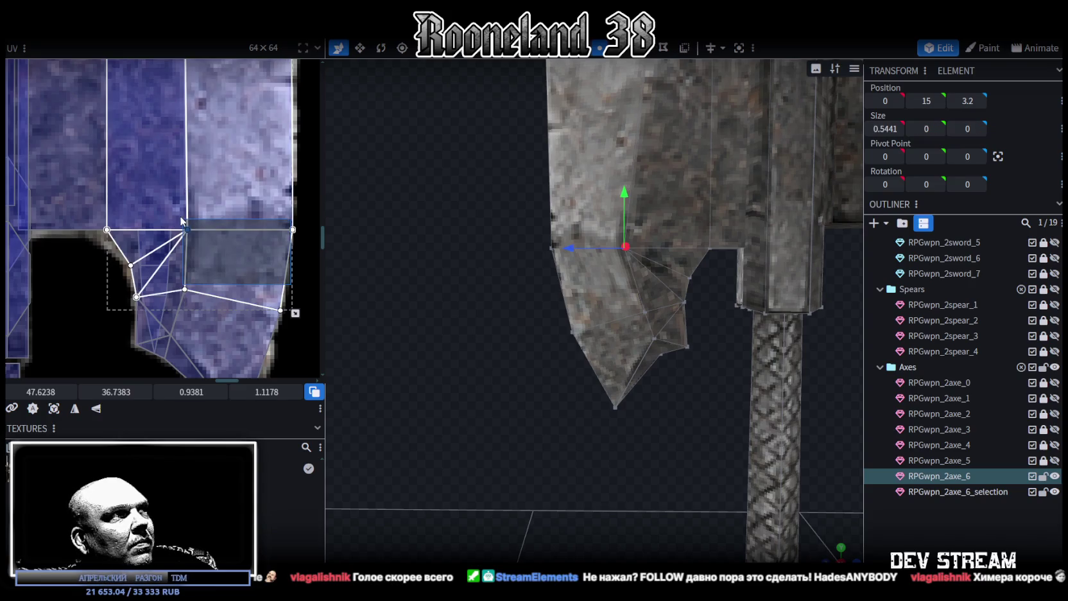
left_click_drag(51, 393, 73, 388)
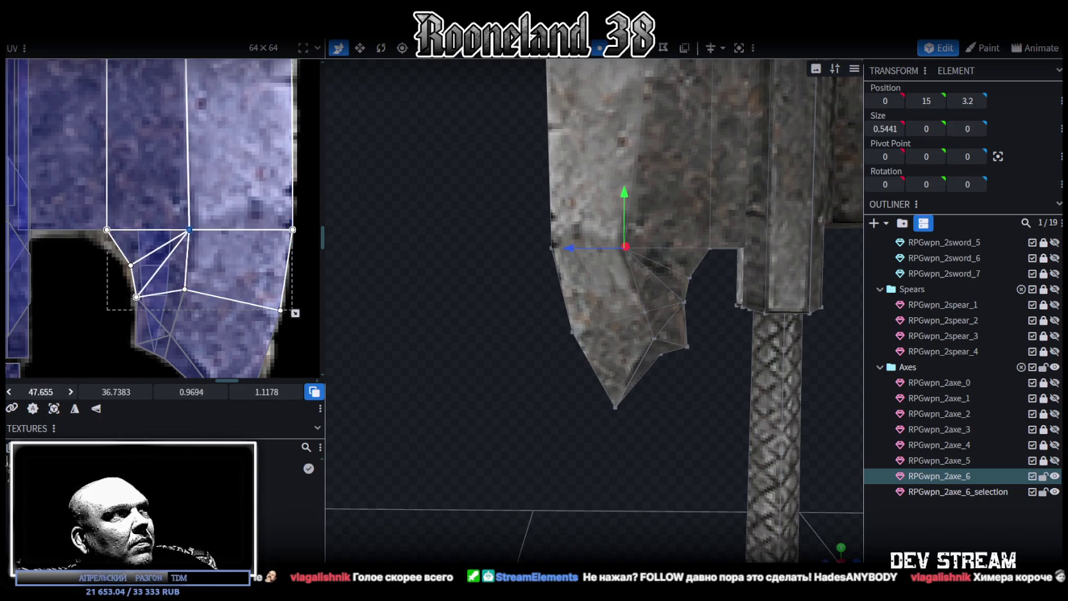
scroll(269, 228, "down", 3)
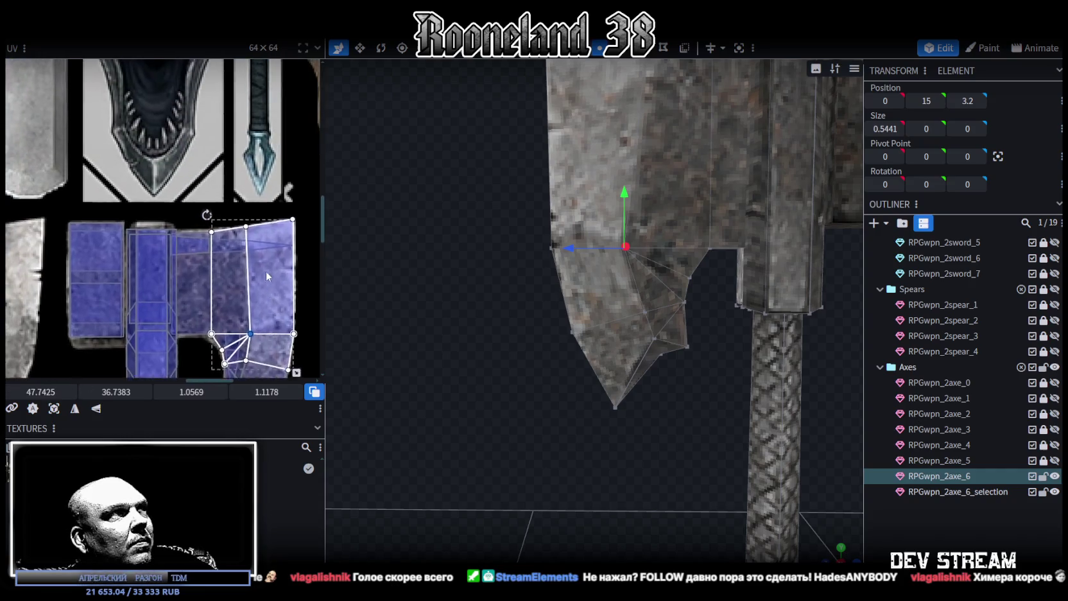
scroll(266, 275, "up", 4)
Select another axe-head face and shift its UV corner slightly left and down
left_click(262, 252)
left_click_drag(45, 393, 37, 393)
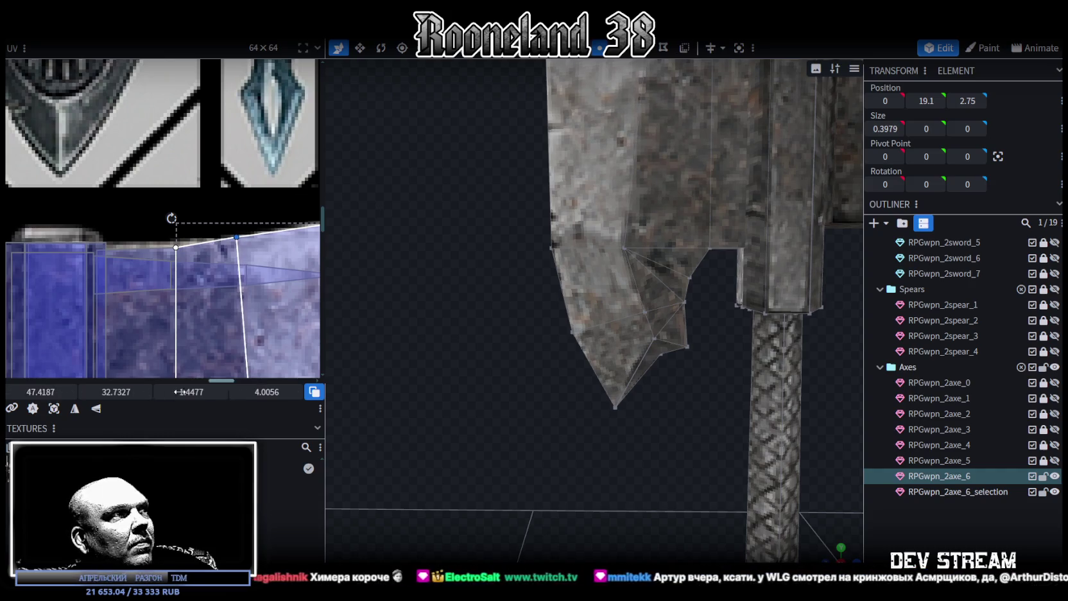
left_click_drag(115, 391, 121, 392)
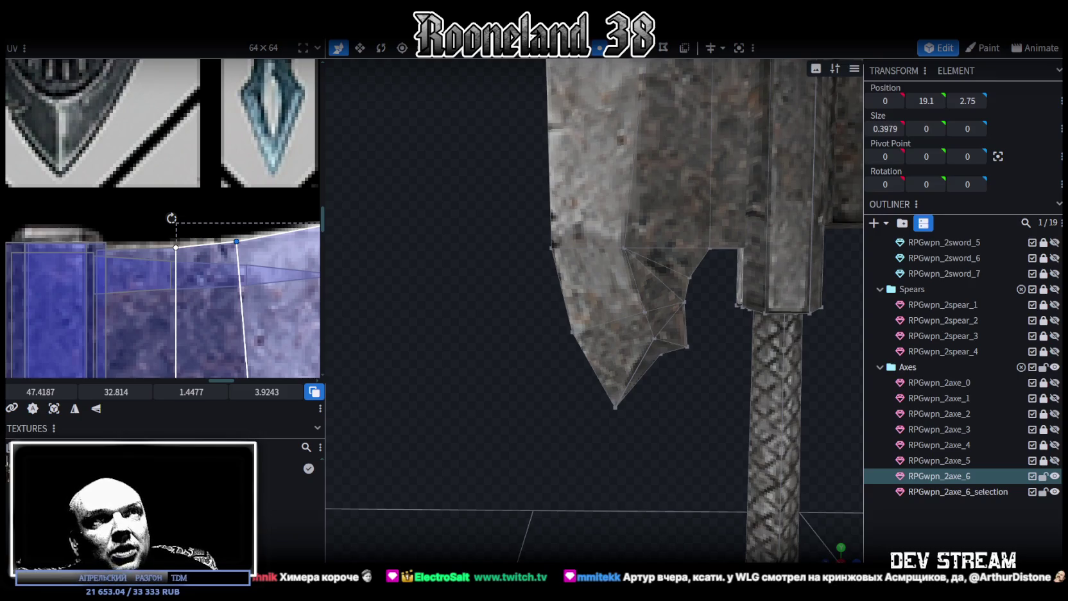
scroll(682, 305, "down", 2)
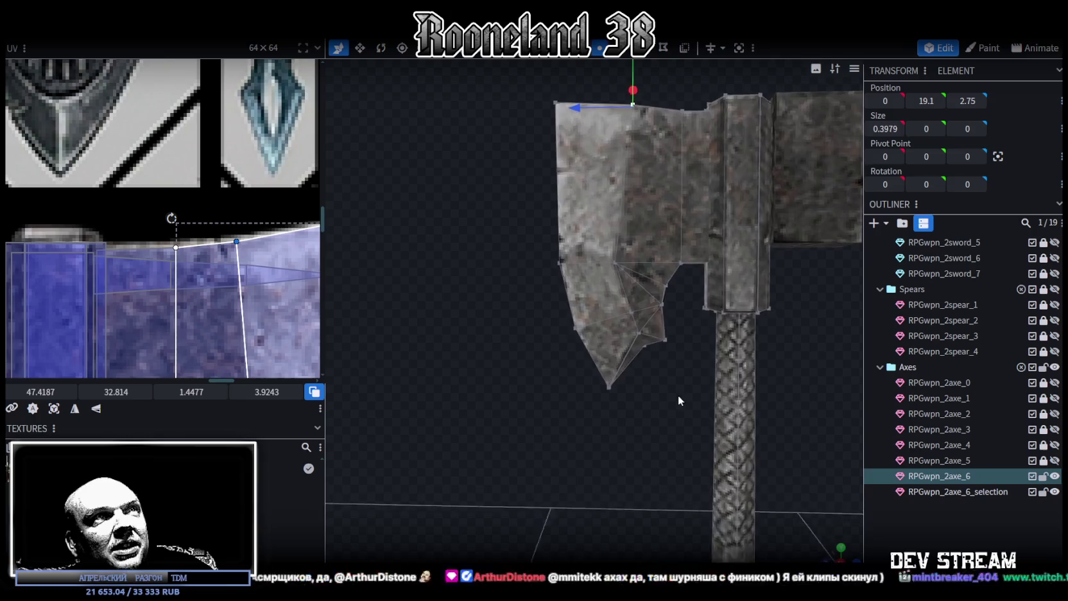
Orbit the axe, widen the UV panel to show the full texture sheet, then switch to Unity
scroll(673, 404, "down", 2)
mouse_move(669, 409)
left_mouse_down()
mouse_move(635, 441)
mouse_move(615, 364)
mouse_move(595, 344)
mouse_move(585, 351)
left_mouse_up()
scroll(584, 350, "up", 2)
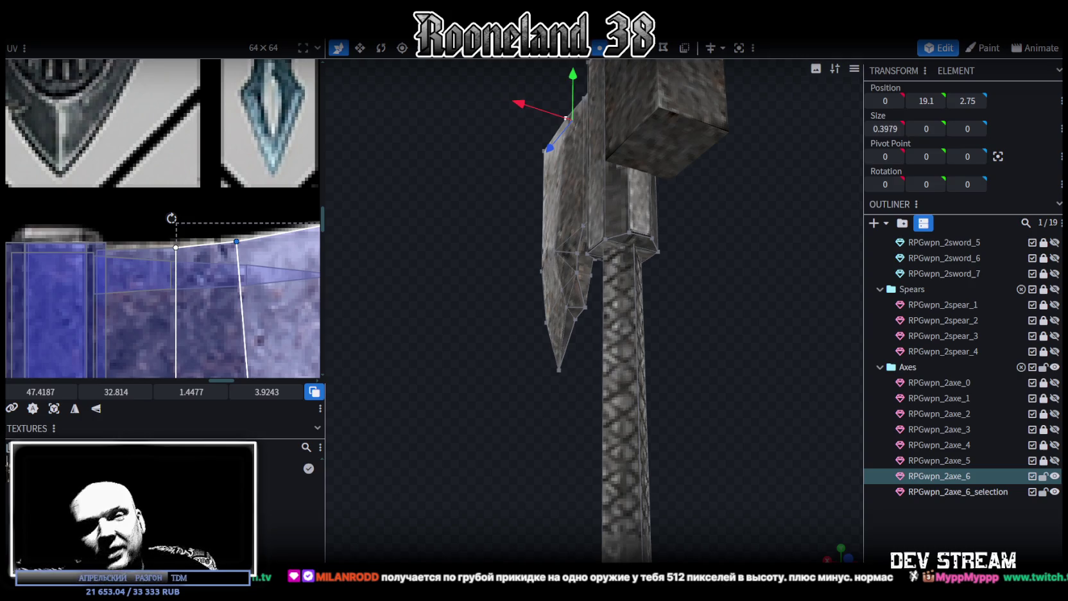
scroll(307, 222, "down", 3)
scroll(307, 222, "down", 3)
left_click_drag(325, 181, 591, 186)
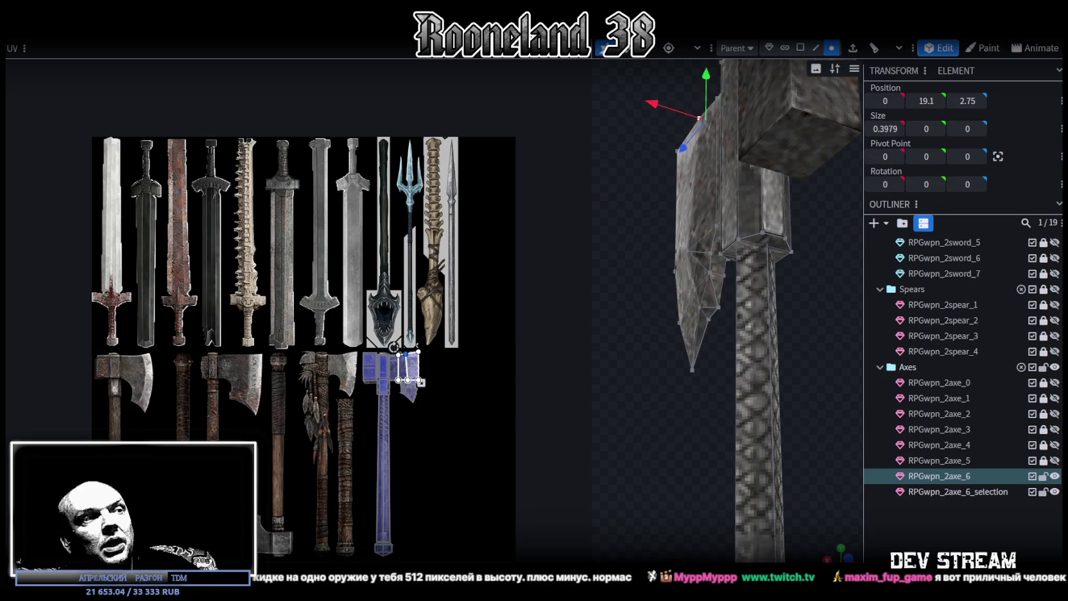
key("alt+Tab")
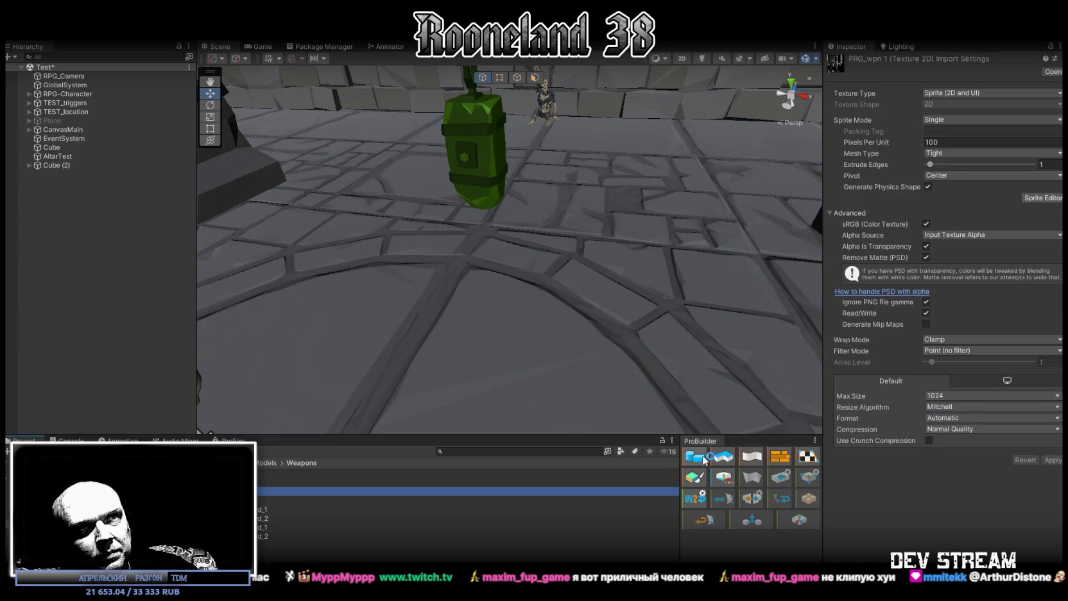
Review the texture's import settings, keeping max size at 1024, and turn the Scene view
right_click_drag(676, 382, 943, 394)
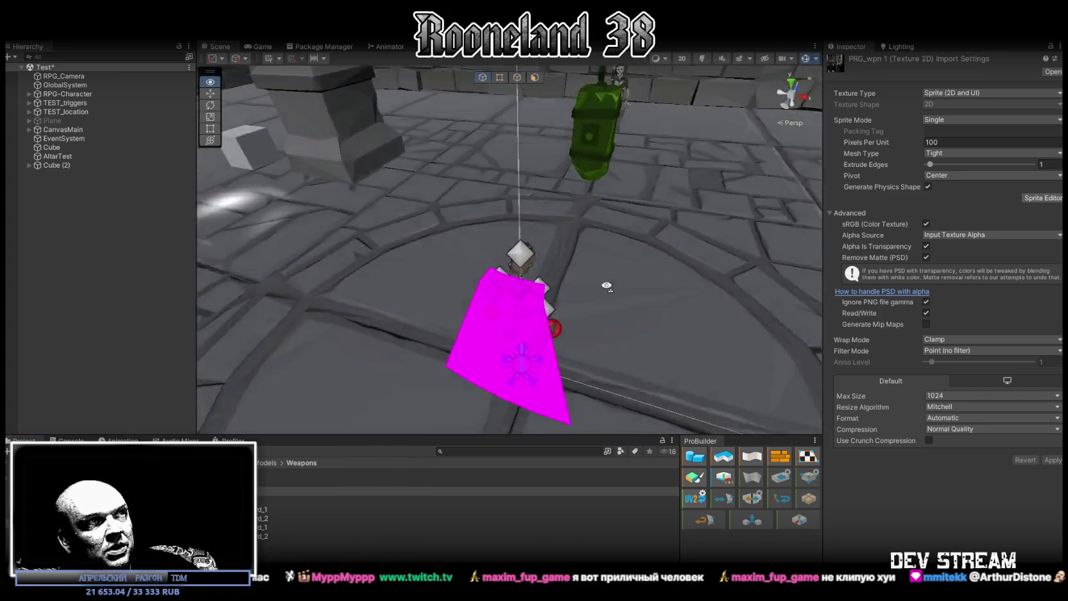
left_click(961, 394)
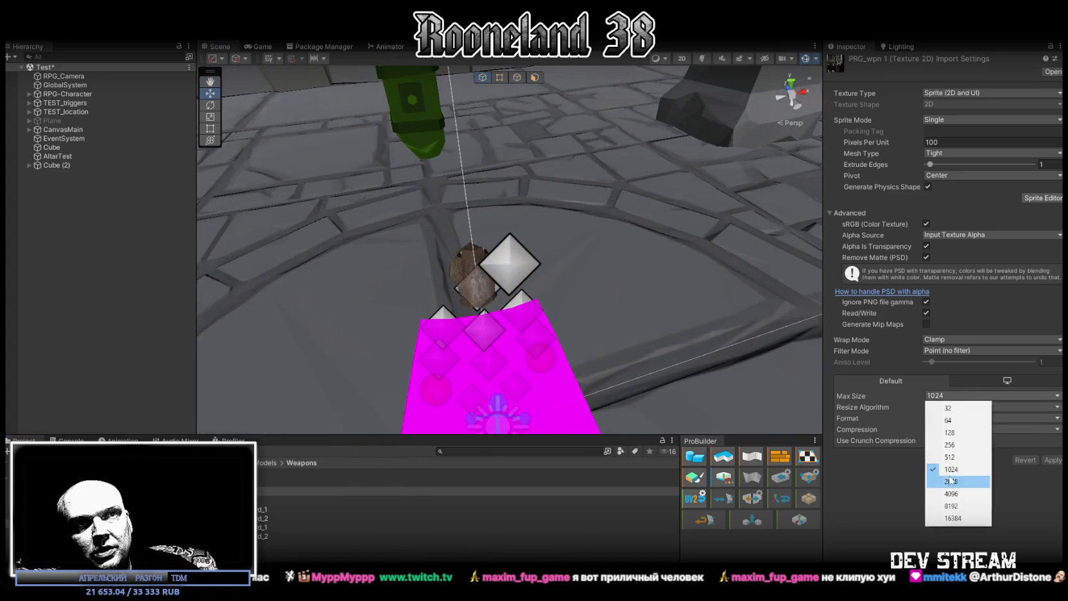
left_click(853, 481)
left_click(953, 350)
mouse_move(747, 332)
right_mouse_down()
mouse_move(480, 334)
mouse_move(292, 457)
right_mouse_up()
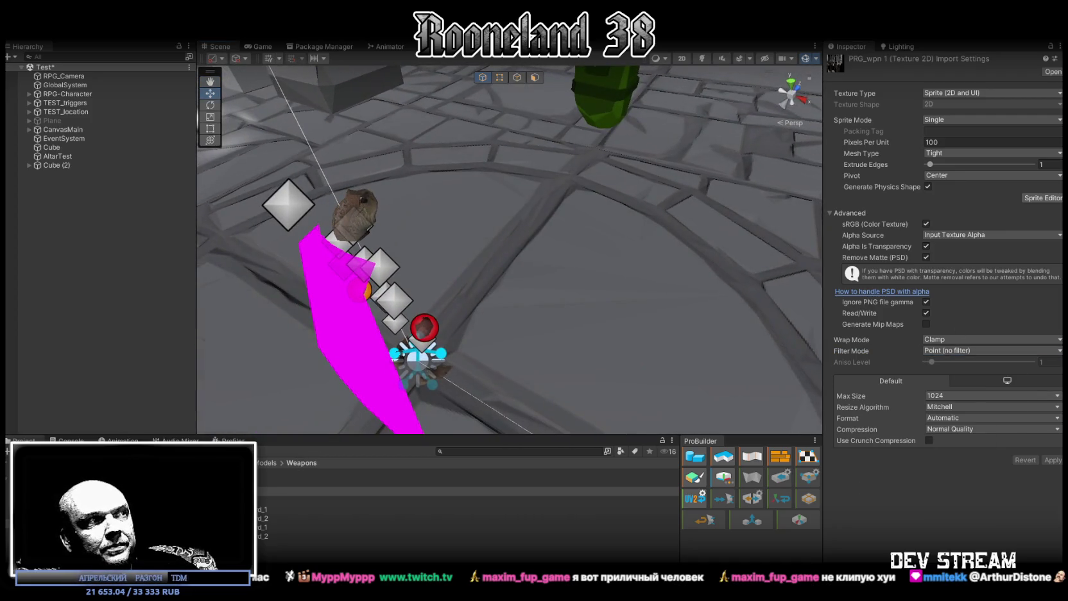
Drag the RPGweapon1 weapon model into the Scene and focus the view on it
left_click(314, 500)
left_click_drag(313, 500, 543, 317)
key("f")
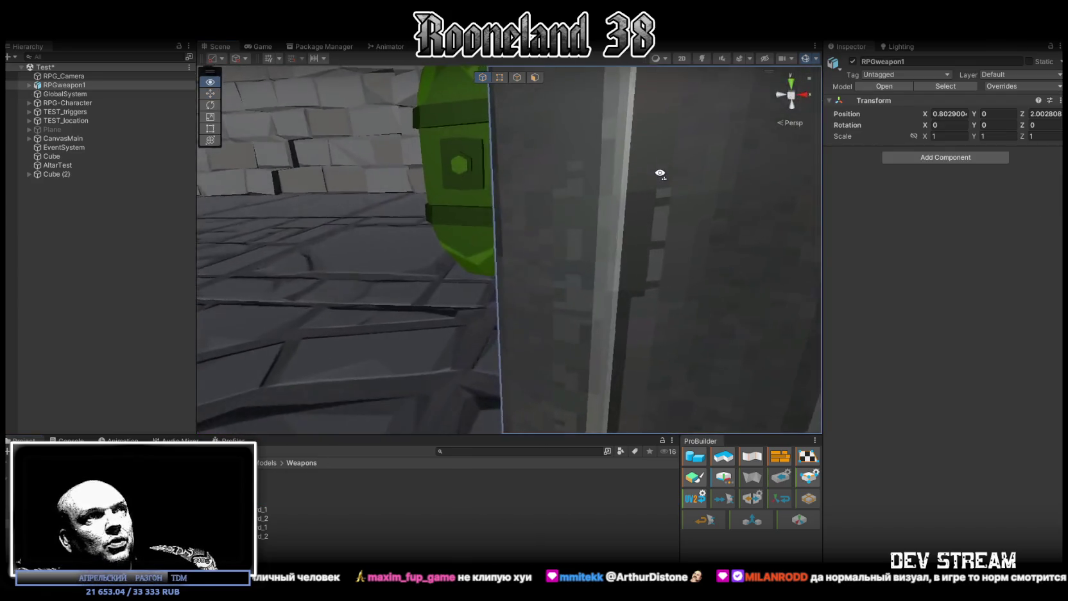
right_click_drag(660, 173, 552, 264)
Move RPGwpn_2sword_1 apart and upward, then delete RPGweapon1 from the scene
left_click(553, 264)
left_click_drag(493, 339, 555, 306)
mouse_move(555, 307)
right_mouse_down()
mouse_move(444, 219)
mouse_move(487, 206)
mouse_move(543, 219)
mouse_move(552, 251)
right_mouse_up()
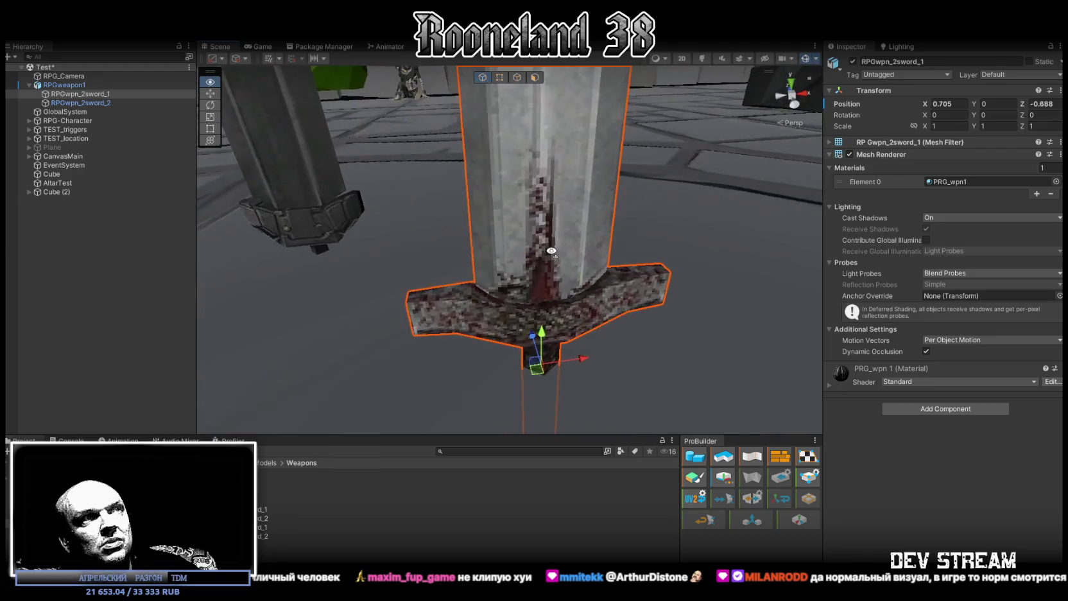
right_click_drag(551, 251, 572, 282)
left_click_drag(571, 282, 569, 94)
mouse_move(569, 93)
right_mouse_down()
mouse_move(587, 195)
mouse_move(571, 212)
right_mouse_up()
left_click(81, 86)
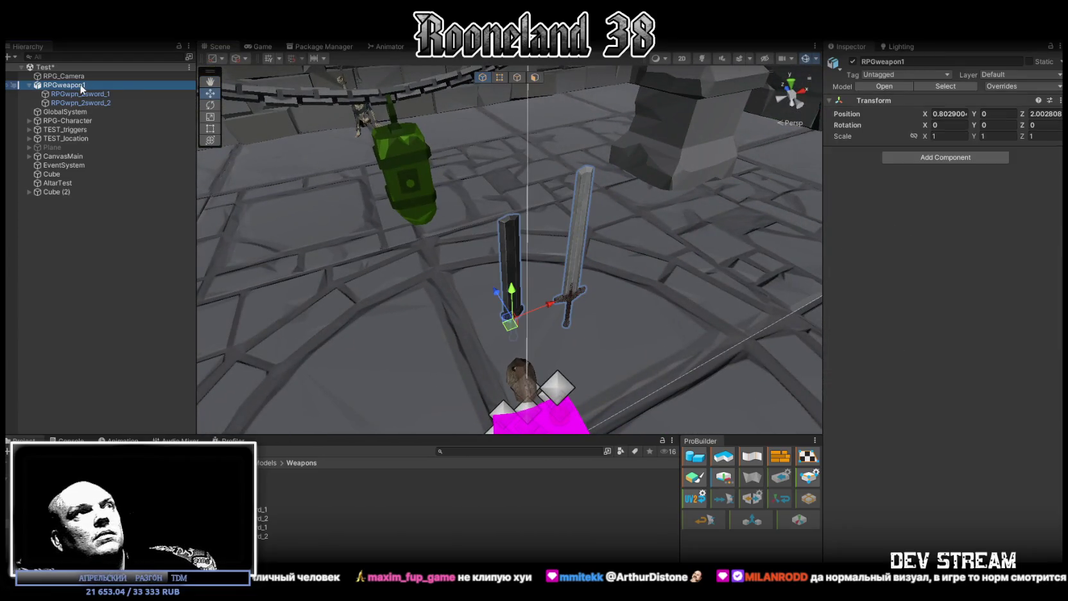
key("Delete")
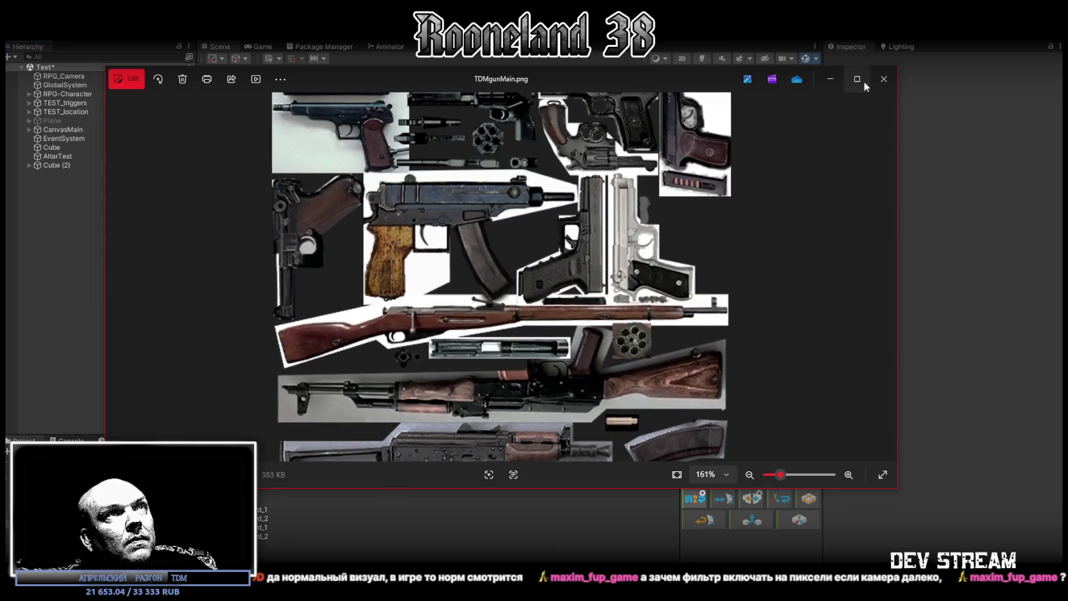
View the machine gun texture sheet full screen, then close it
left_click(858, 79)
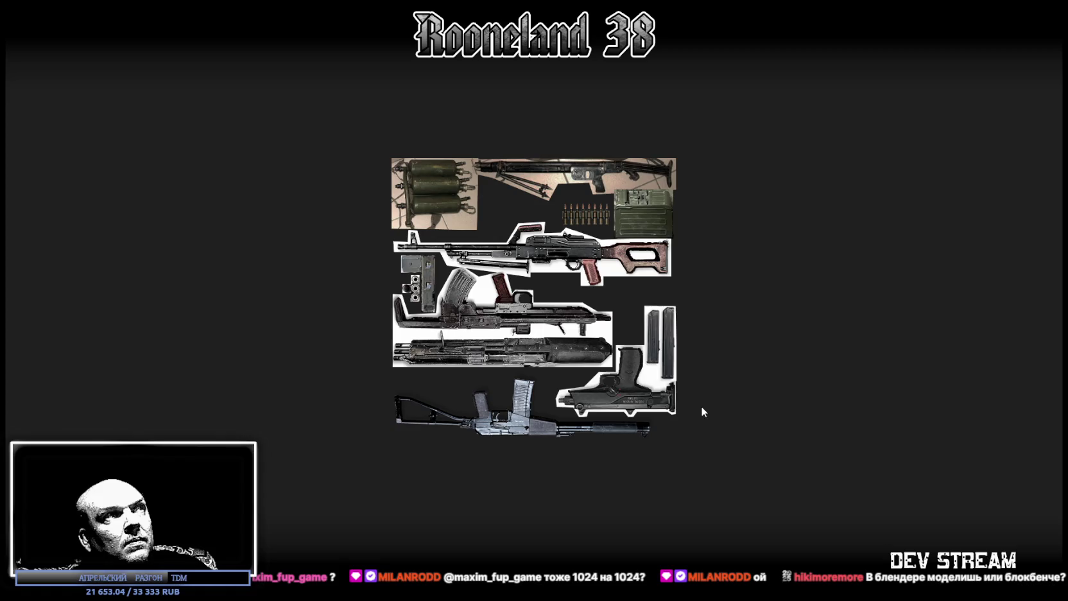
key("Escape")
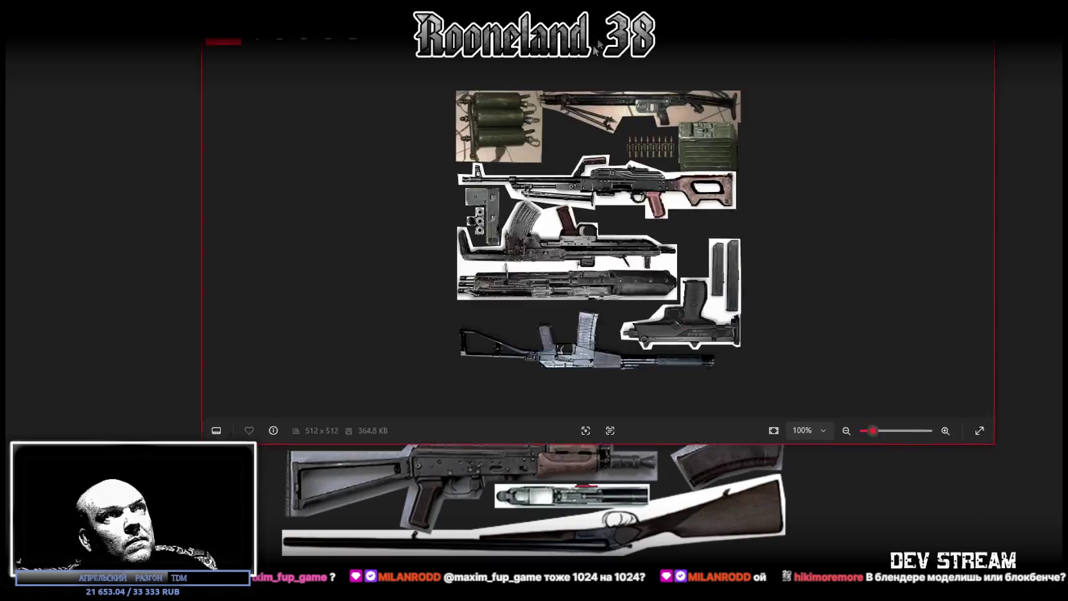
key("alt+F4")
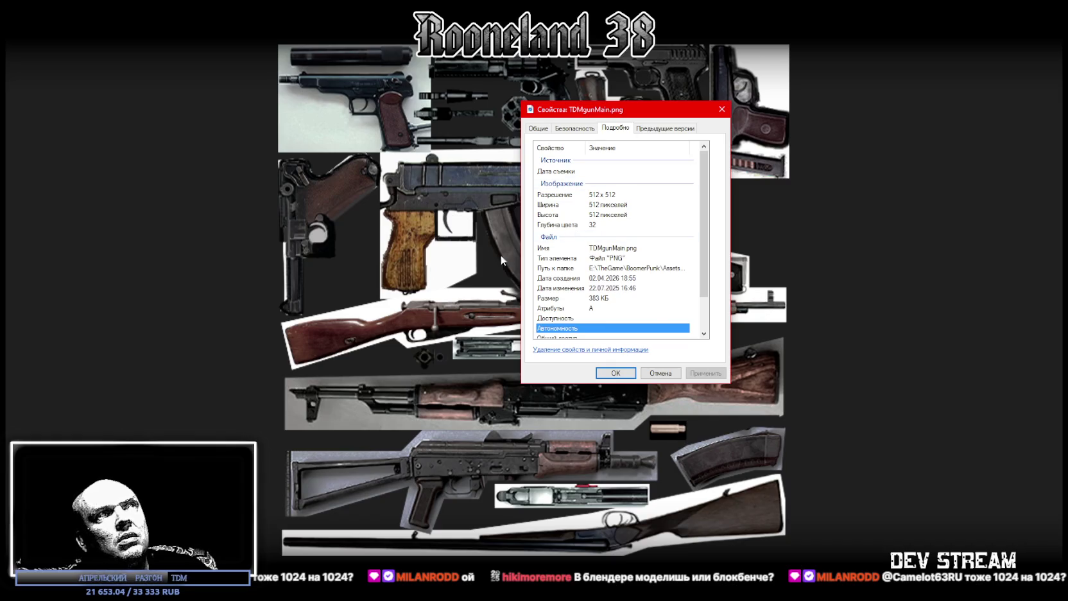
Close the TDMgunMain.png file properties and full-screen view, then exit Photos back to Unity
left_click_drag(647, 115, 631, 112)
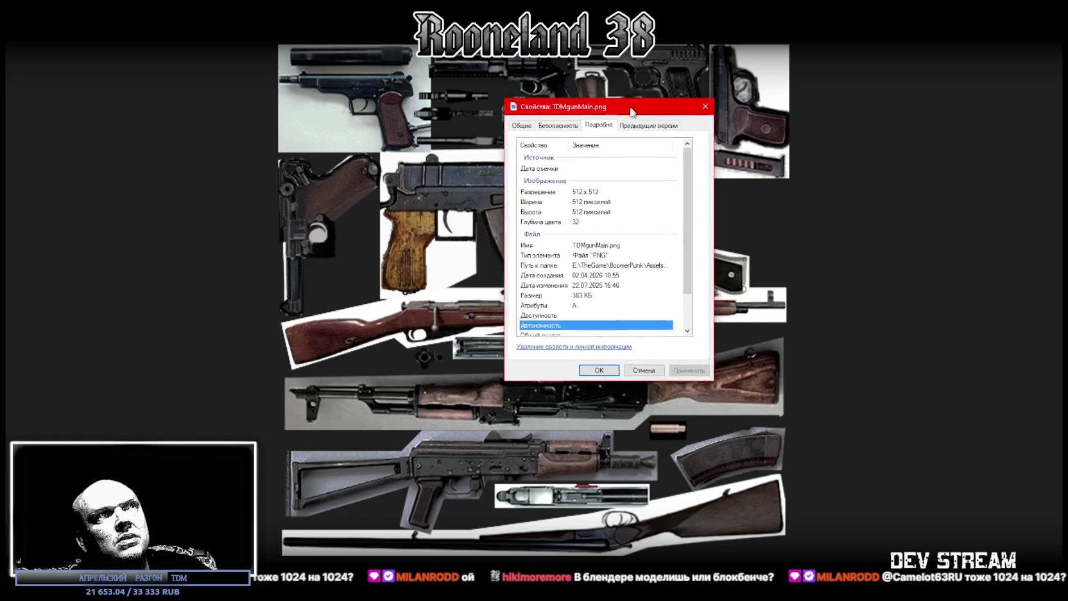
key("Escape")
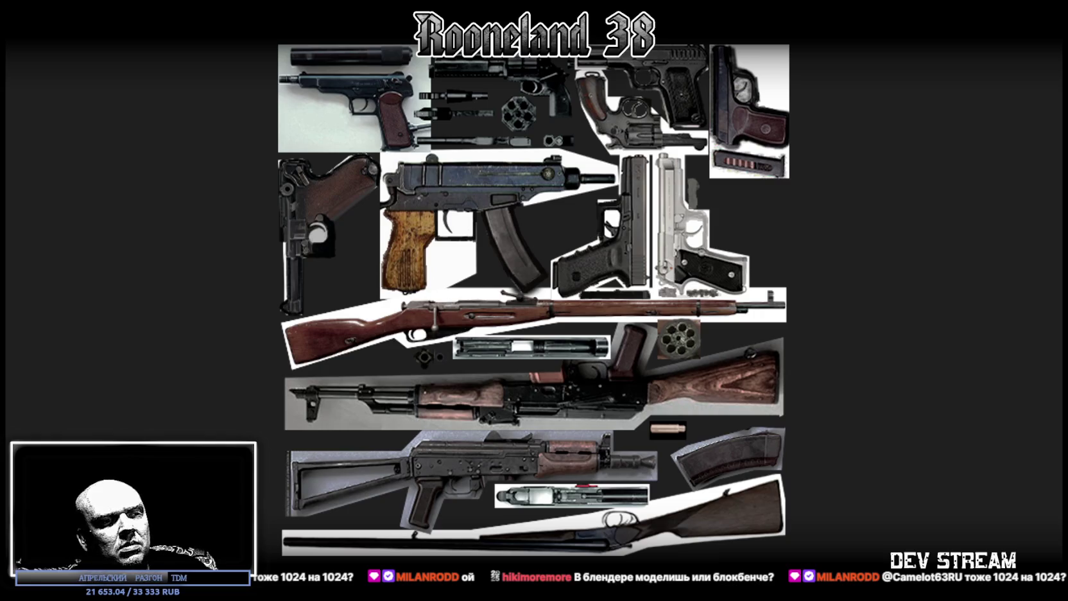
key("Escape")
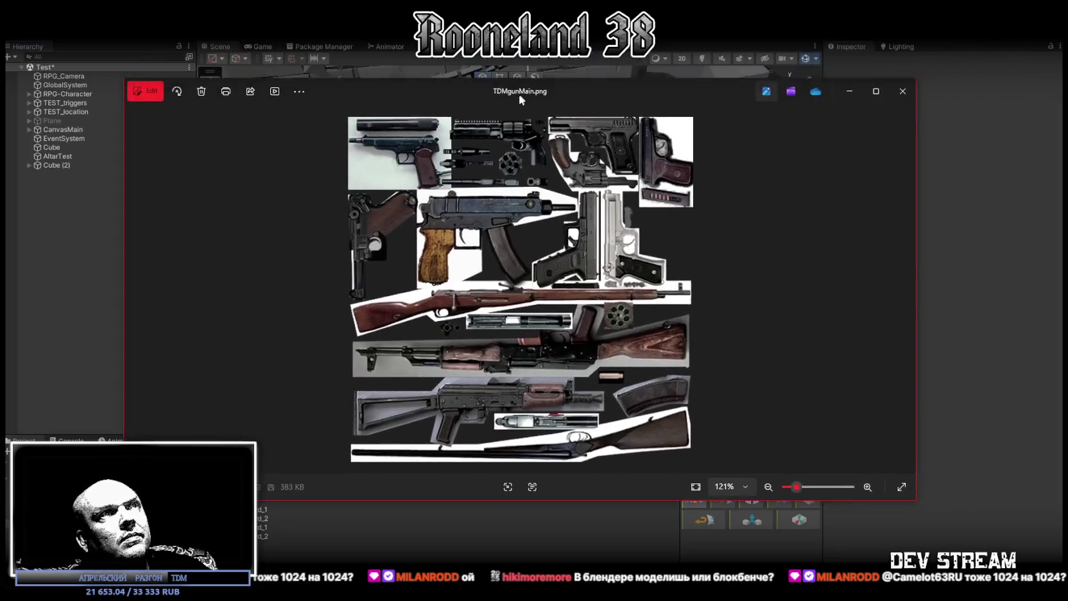
key("Escape")
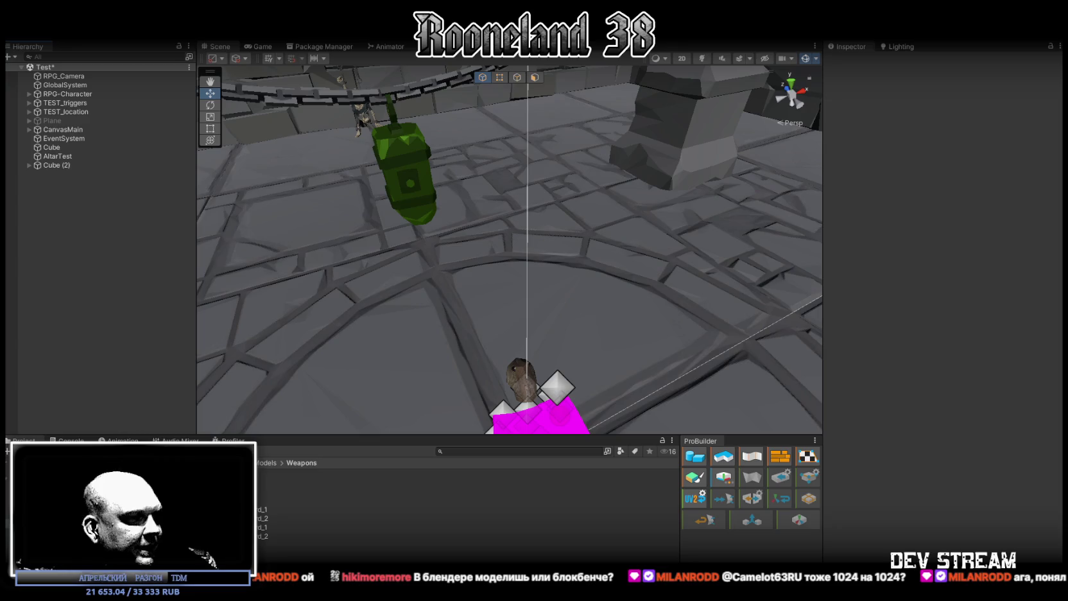
key("alt+Tab")
mouse_move(666, 397)
left_mouse_down()
mouse_move(762, 389)
mouse_move(611, 400)
left_mouse_up()
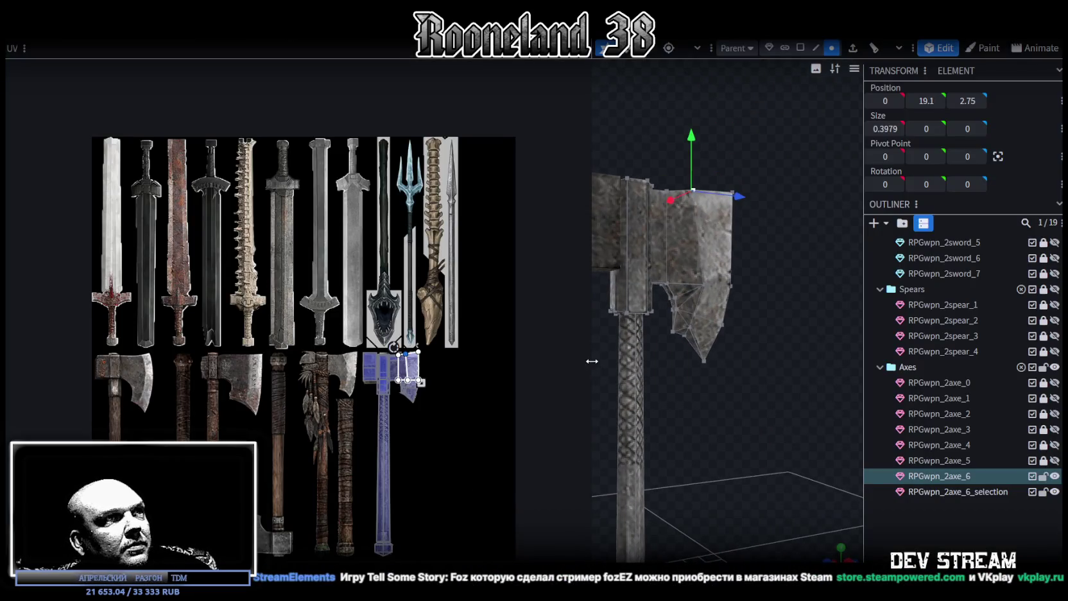
scroll(584, 363, "up", 3)
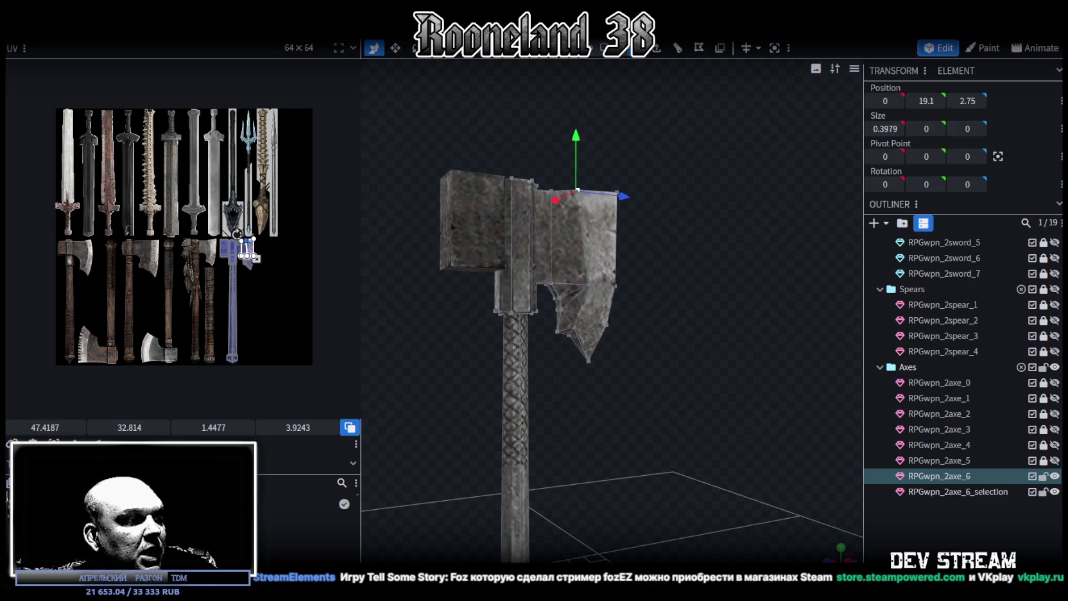
key("alt+Tab")
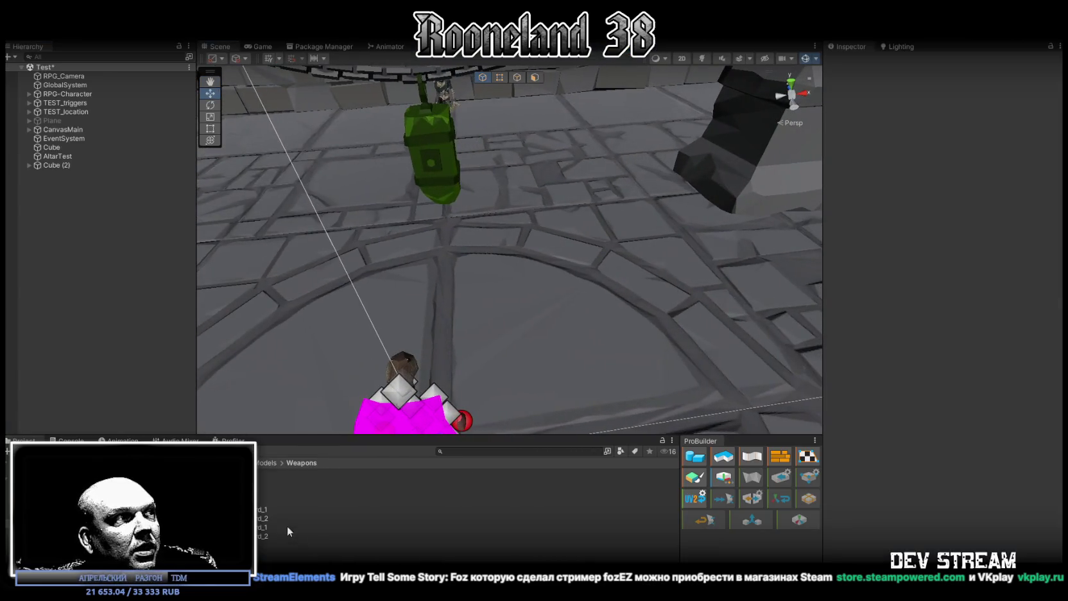
Place the weapon model in the Test scene and move RPGwpn_2sword_2 beside the other sword
left_click_drag(276, 501, 517, 301)
key("f")
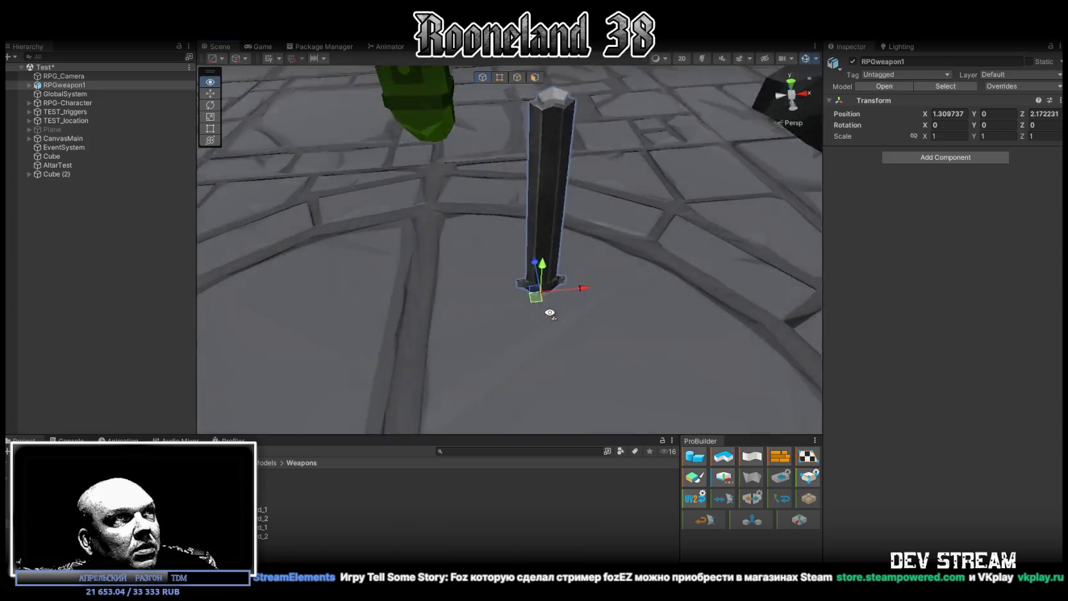
left_click_drag(582, 267, 569, 286, "alt")
scroll(570, 287, "down", 3)
left_click(535, 254)
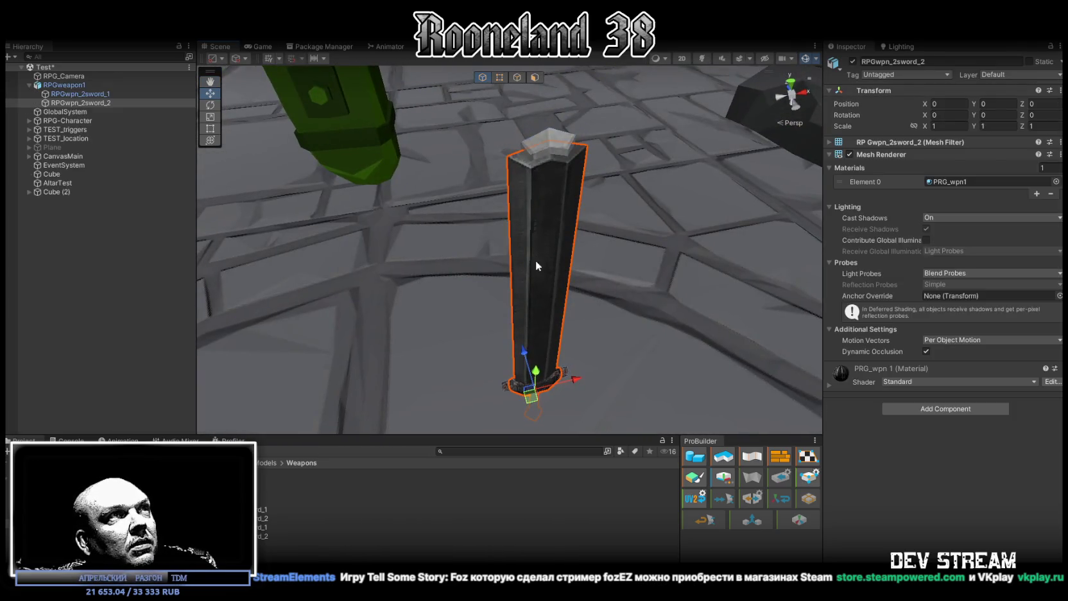
left_click_drag(532, 399, 579, 370)
scroll(571, 325, "up", 5)
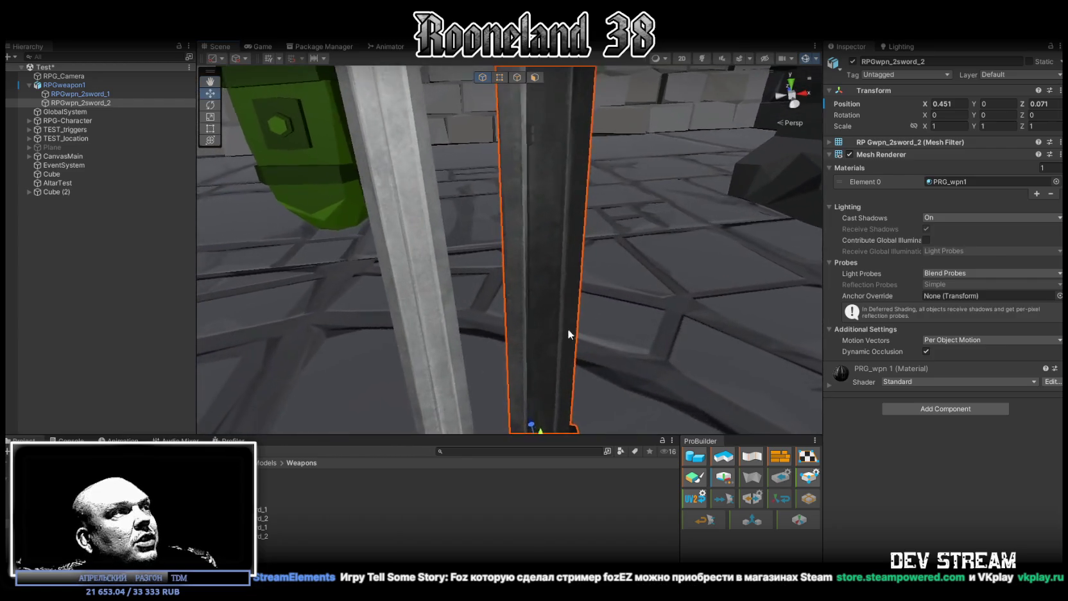
left_click_drag(596, 276, 647, 273, "alt")
right_click_drag(635, 251, 955, 358)
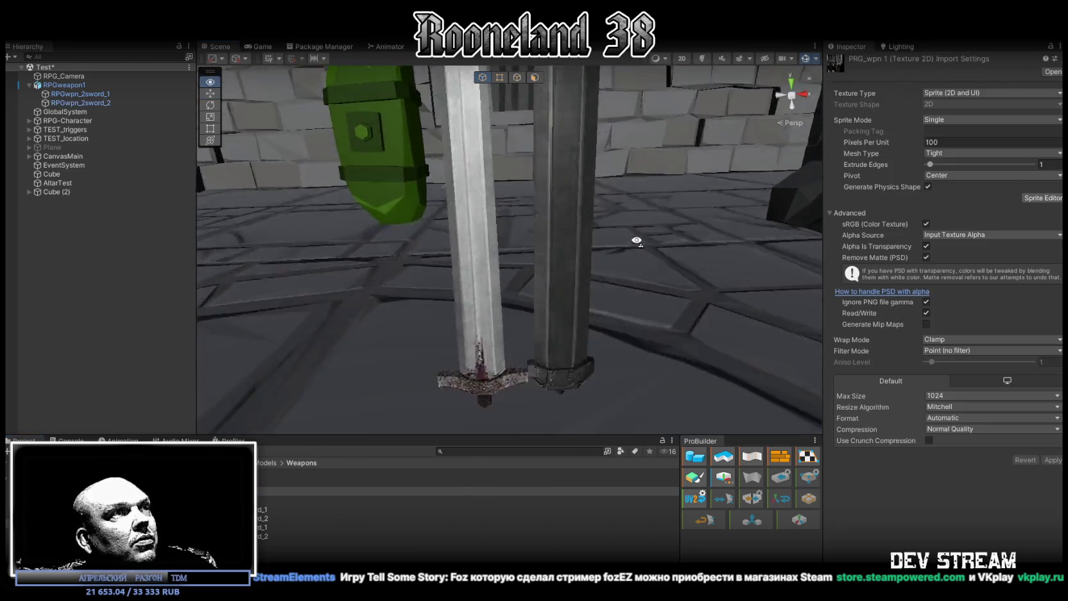
Try Bilinear filtering on the PRG_wpn 1 texture, then revert it to Point (no filter)
left_click(968, 350)
left_click(944, 374)
left_click(1052, 459)
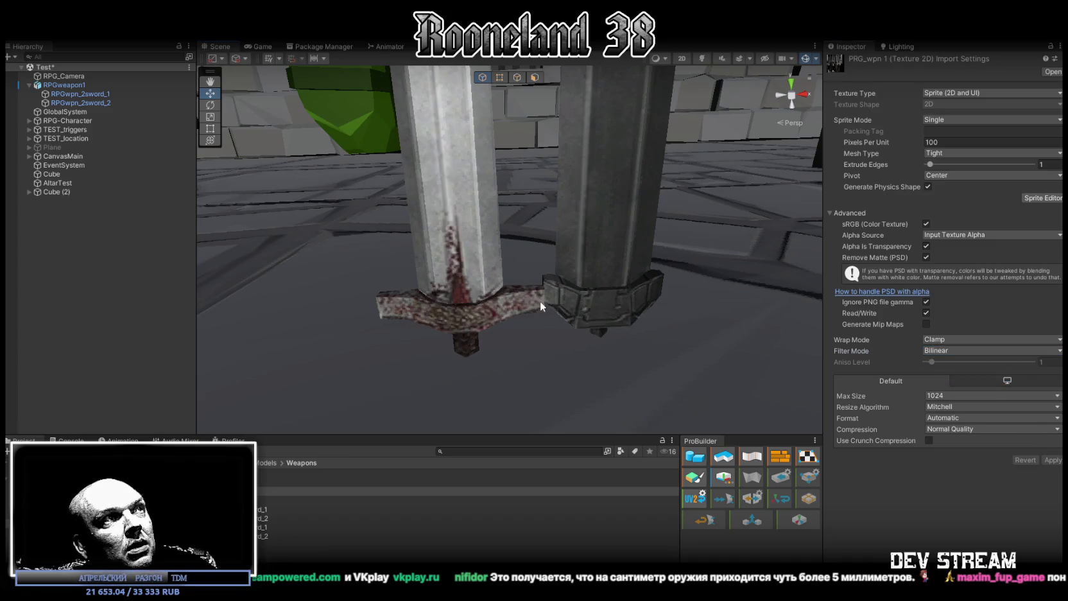
mouse_move(554, 271)
right_mouse_down()
mouse_move(532, 281)
mouse_move(616, 299)
mouse_move(603, 301)
right_mouse_up()
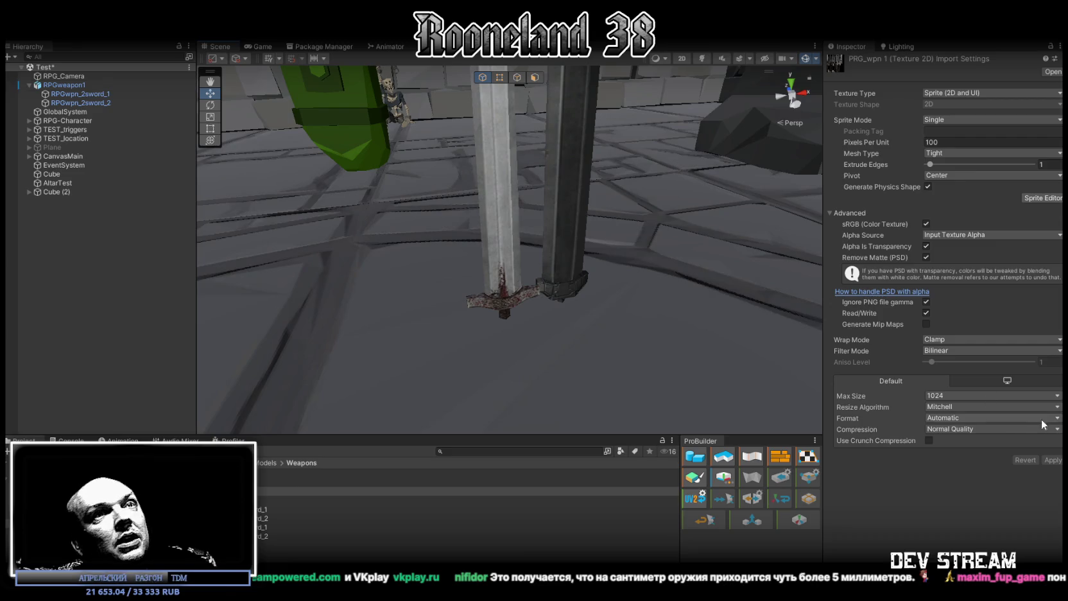
left_click(953, 355)
left_click(943, 360)
left_click(1052, 459)
Delete RPGweapon1 and its swords from the Test scene
right_click_drag(571, 254, 565, 243)
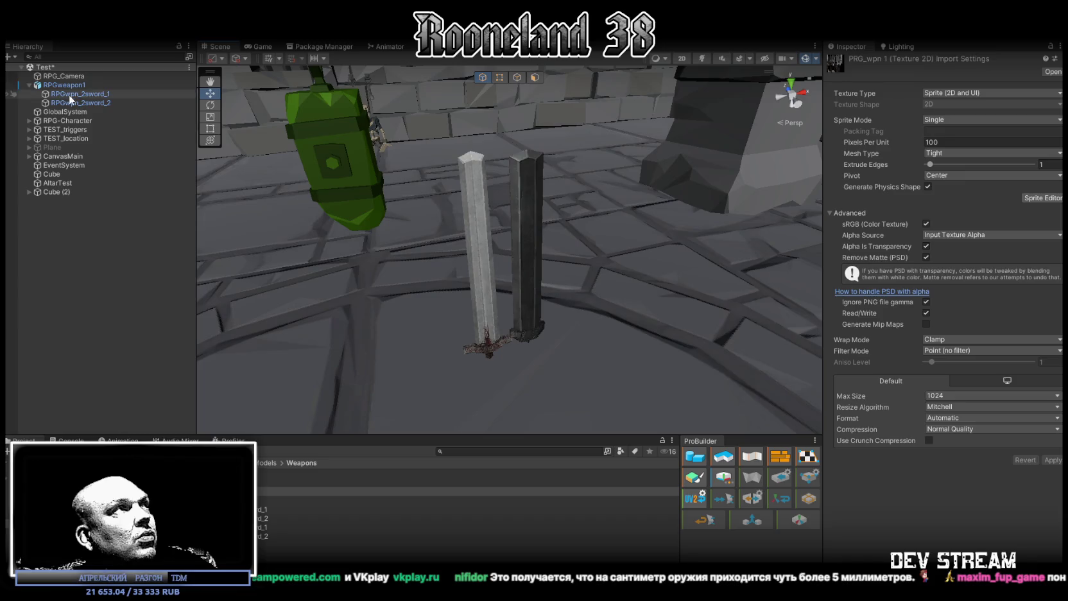
left_click(64, 85)
key("Delete")
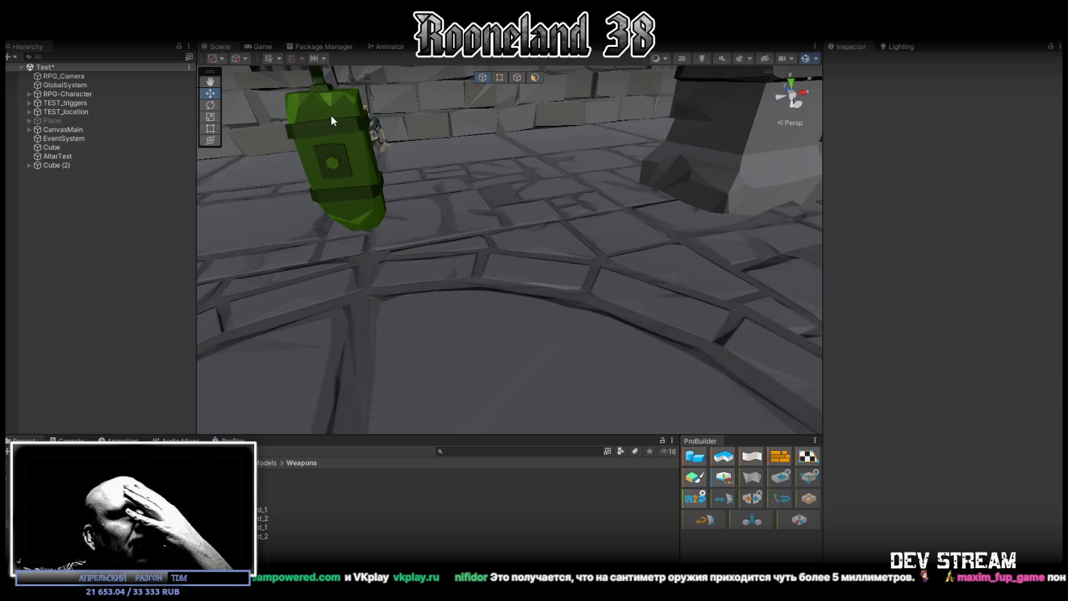
Orbit the Unity room view, then return to the RPGwpn_2axe_6 axe in Blockbench
mouse_move(547, 218)
right_mouse_down()
mouse_move(540, 242)
mouse_move(496, 208)
mouse_move(473, 288)
right_mouse_up()
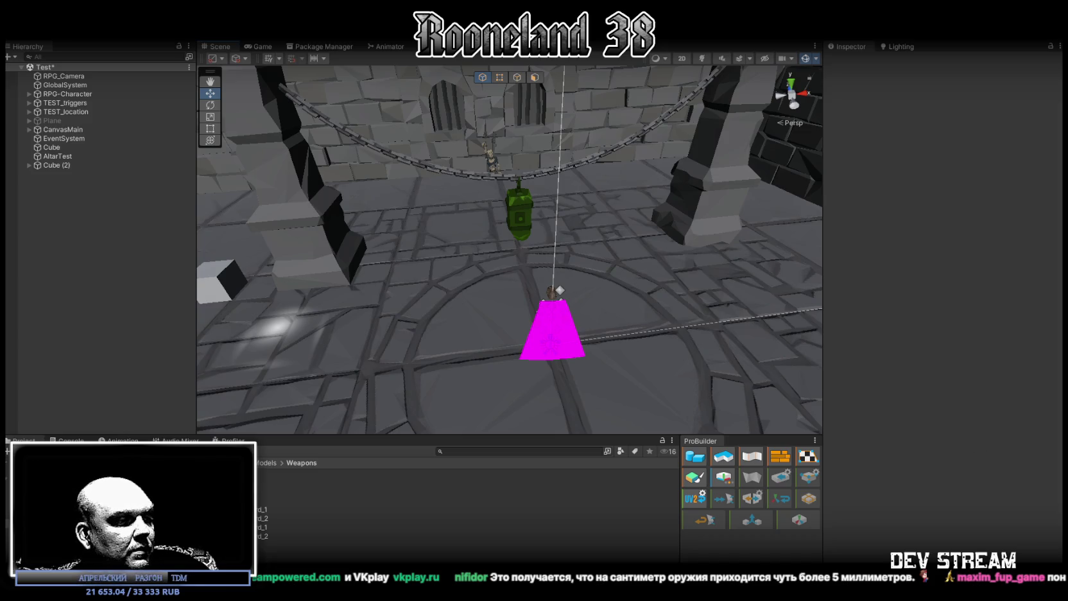
key("alt+Tab")
mouse_move(598, 342)
left_mouse_down()
mouse_move(705, 415)
mouse_move(690, 387)
mouse_move(607, 383)
mouse_move(586, 488)
mouse_move(690, 373)
mouse_move(644, 364)
mouse_move(609, 333)
mouse_move(601, 298)
mouse_move(657, 277)
left_mouse_up()
Merge RPGwpn_2axe_6_selection into RPGwpn_2axe_6 using Merge Meshes
scroll(266, 247, "up", 5)
scroll(266, 247, "up", 5)
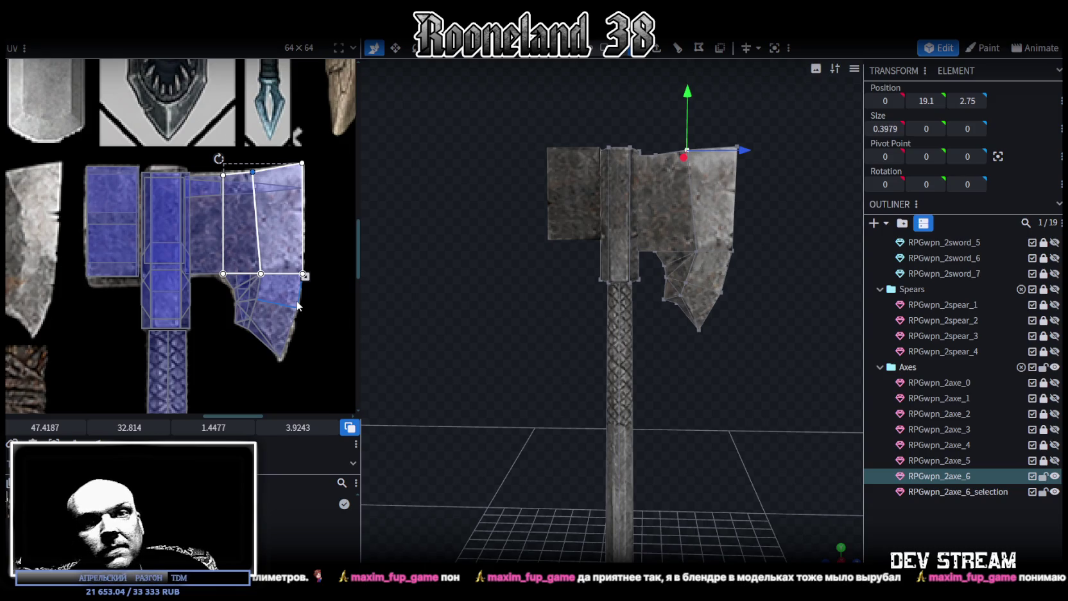
mouse_move(740, 340)
left_mouse_down()
mouse_move(725, 387)
mouse_move(738, 384)
mouse_move(672, 404)
mouse_move(741, 336)
mouse_move(729, 346)
mouse_move(693, 322)
mouse_move(685, 345)
mouse_move(698, 330)
left_mouse_up()
scroll(672, 404, "up", 3)
scroll(741, 335, "down", 2)
scroll(730, 346, "up", 2)
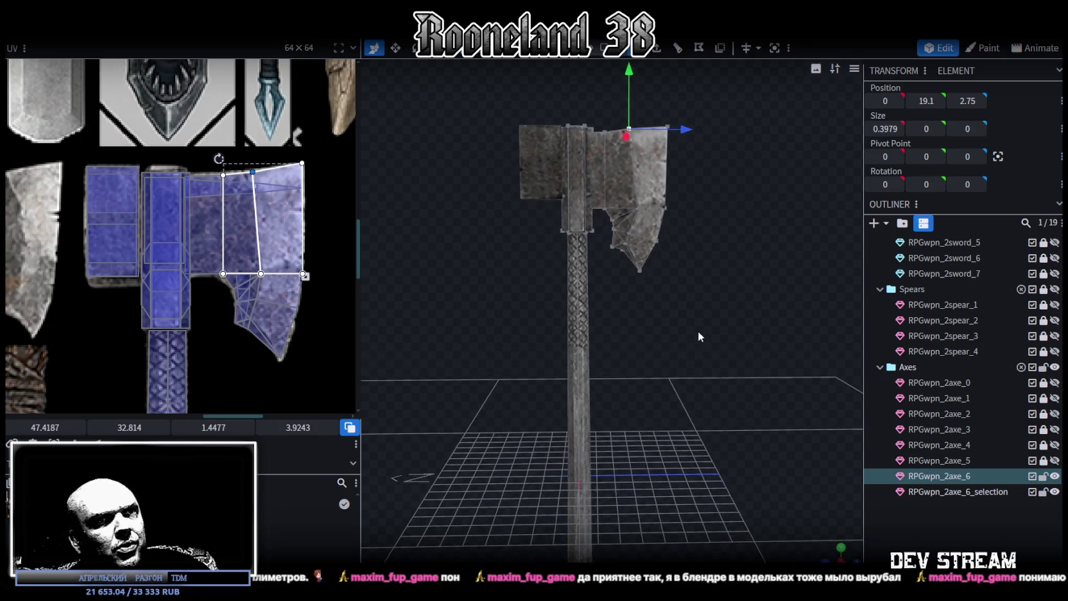
left_click(940, 490, "ctrl")
right_click(939, 490)
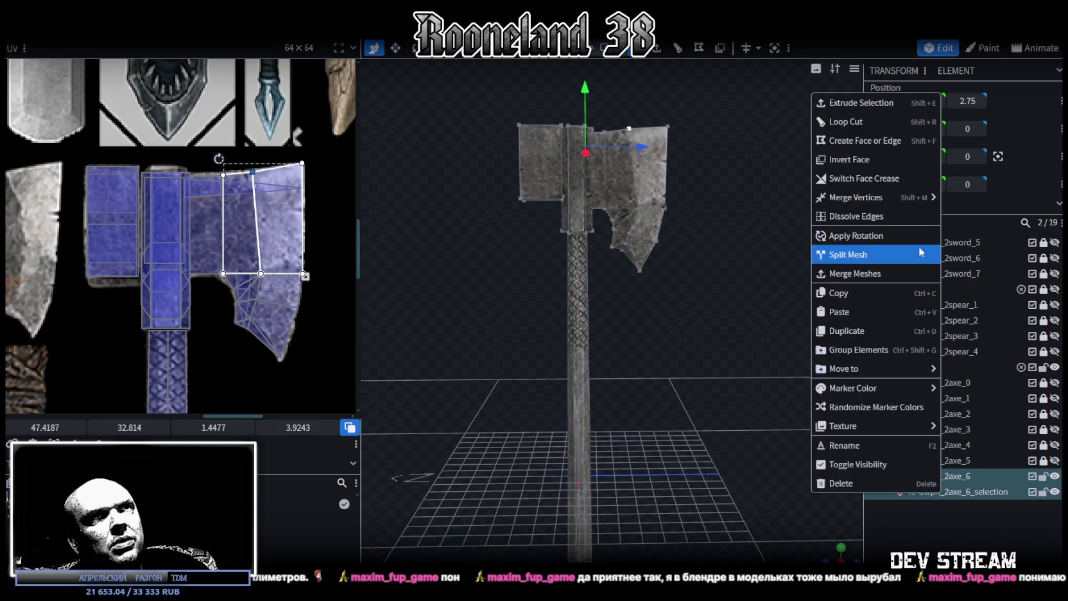
left_click(860, 273)
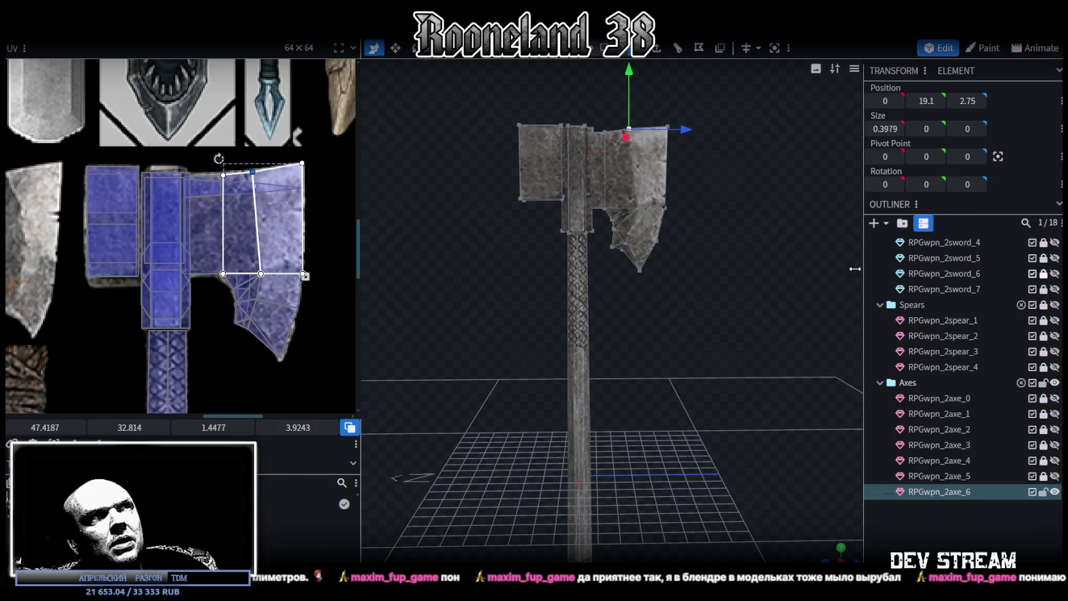
scroll(707, 96, "down", 2)
Select all the merged axe geometry, inspect it from several angles, then deselect
key("ctrl+a")
scroll(672, 239, "down", 1)
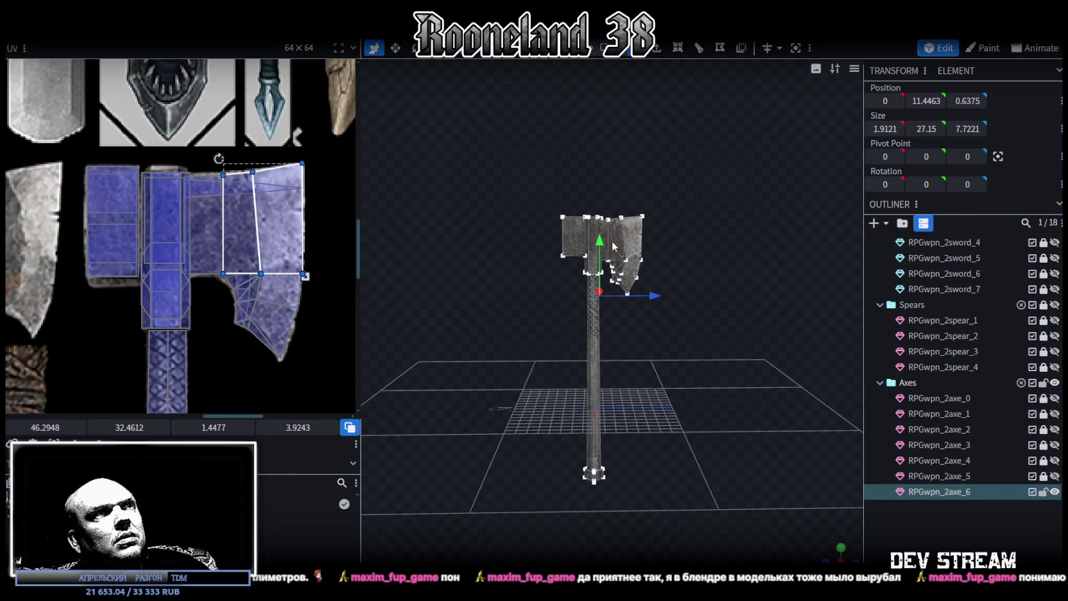
scroll(717, 311, "up", 1)
left_click_drag(718, 311, 513, 322)
scroll(529, 329, "up", 3)
left_click_drag(572, 281, 770, 306)
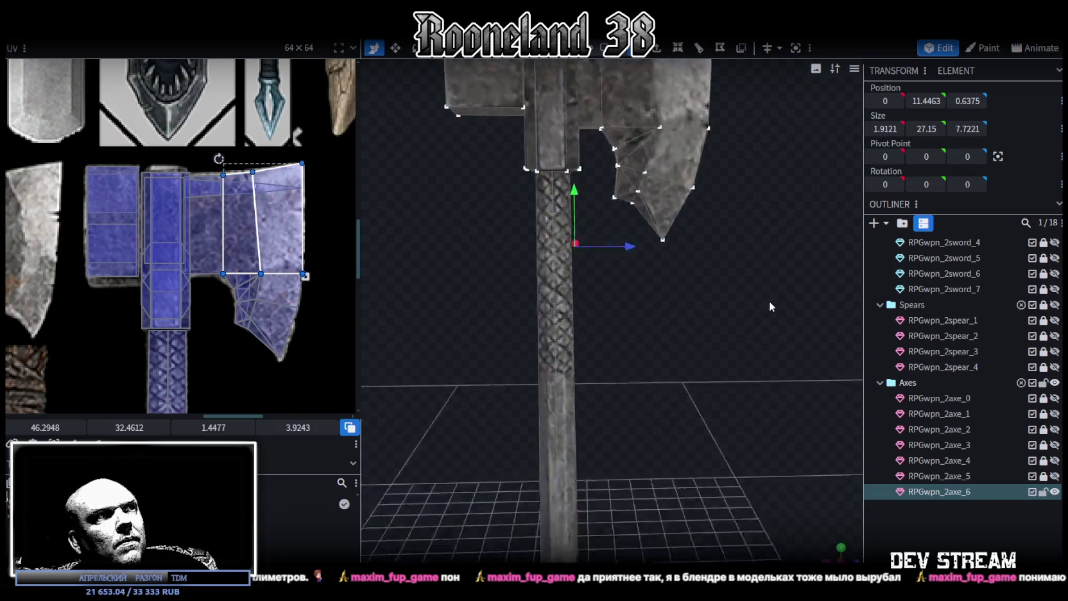
scroll(770, 306, "down", 3)
mouse_move(705, 263)
left_mouse_down()
mouse_move(785, 429)
mouse_move(589, 399)
mouse_move(707, 336)
mouse_move(690, 270)
left_mouse_up()
scroll(215, 216, "down", 3)
scroll(215, 216, "down", 1)
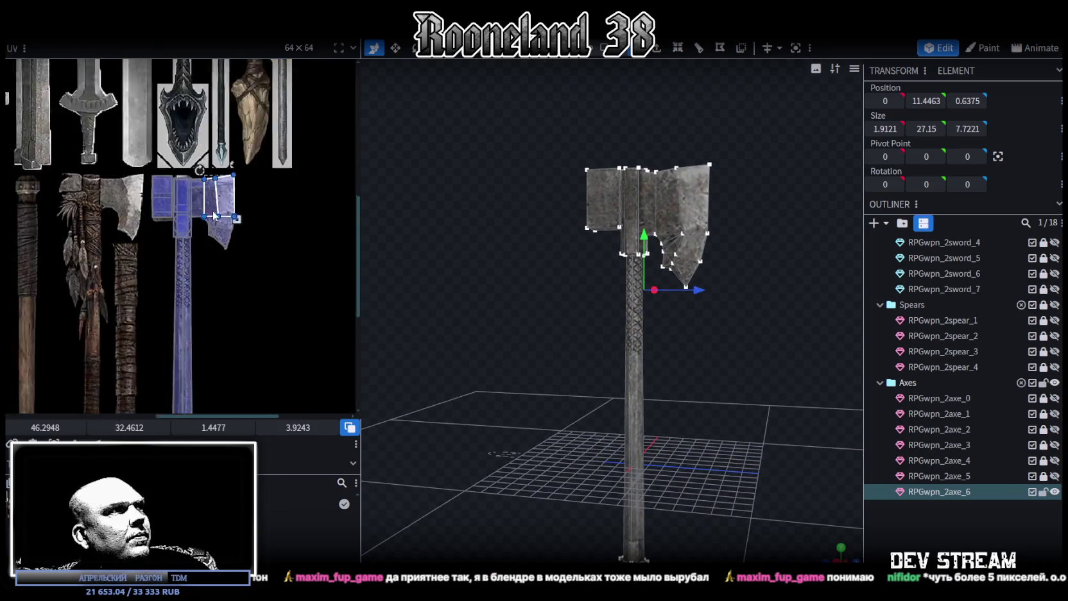
scroll(215, 216, "down", 3)
left_click(907, 548)
mouse_move(734, 420)
left_mouse_down()
mouse_move(770, 413)
mouse_move(756, 431)
mouse_move(853, 449)
left_mouse_up()
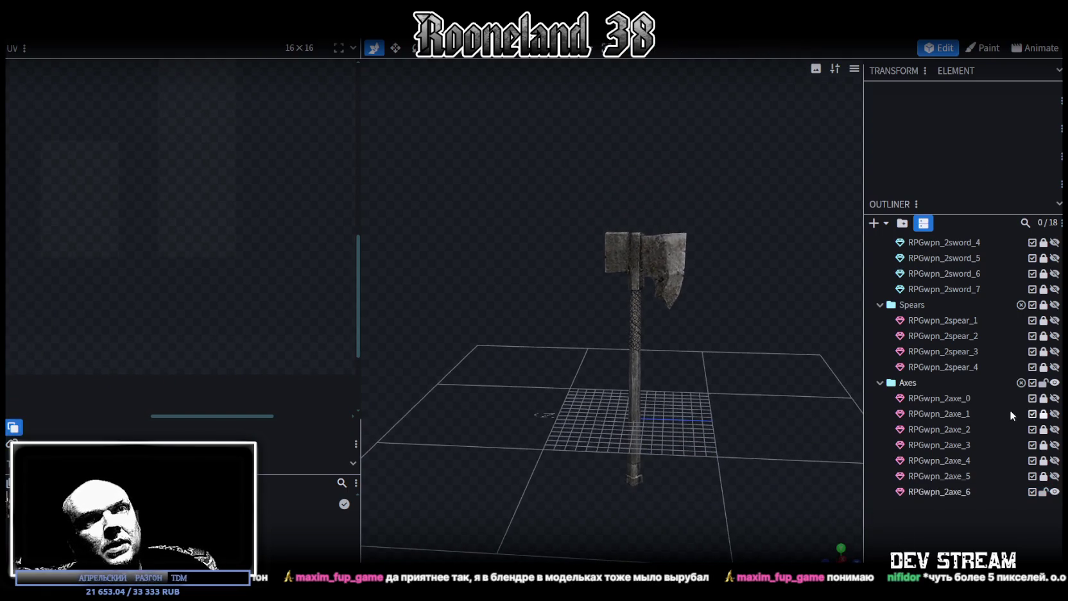
Hide RPGwpn_2axe_6 and preview swords RPGwpn_2sword_1 through sword_3 one at a time
left_click(1053, 492)
scroll(1053, 385, "up", 3)
scroll(1054, 321, "up", 1)
left_click(1054, 270)
scroll(646, 382, "up", 3)
mouse_move(646, 382)
left_mouse_down()
mouse_move(808, 381)
mouse_move(679, 381)
left_mouse_up()
scroll(675, 367, "up", 2)
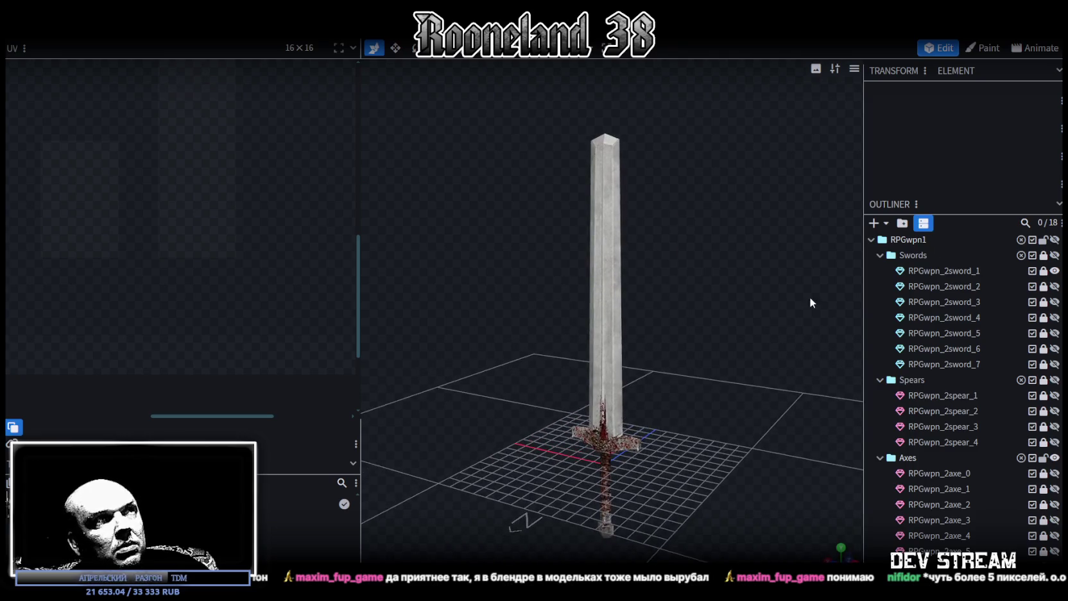
left_click(1054, 270)
left_click(1054, 286)
left_click(1054, 287)
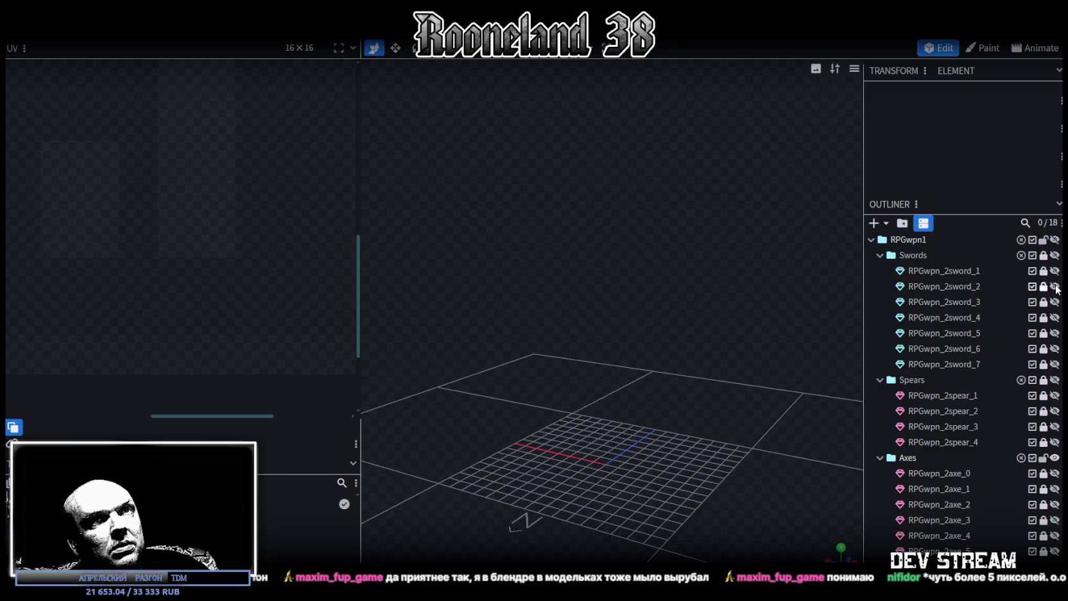
left_click(1055, 301)
left_click(1054, 303)
Preview swords RPGwpn_2sword_4 through sword_7 one at a time
left_click(1054, 317)
left_click(1054, 317)
left_click(1055, 332)
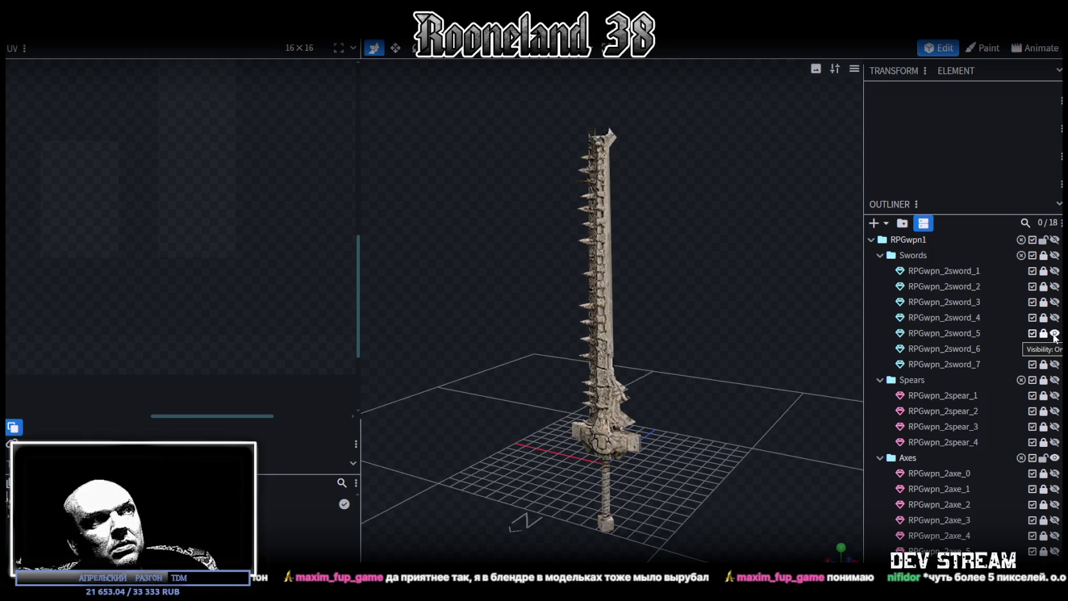
left_click(1054, 333)
left_click(1054, 349)
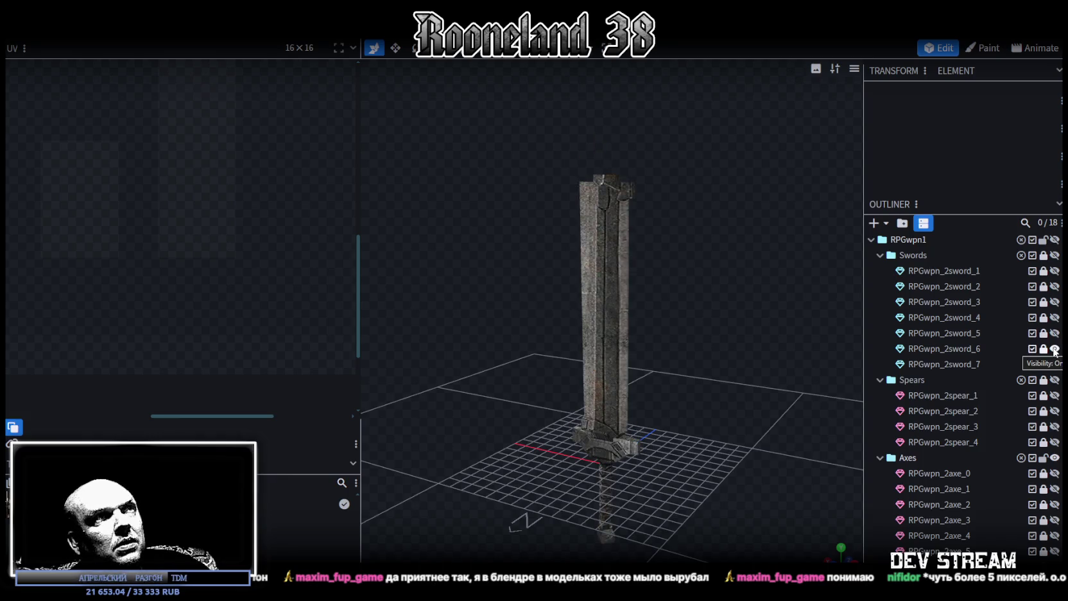
left_click(1055, 349)
left_click(1054, 364)
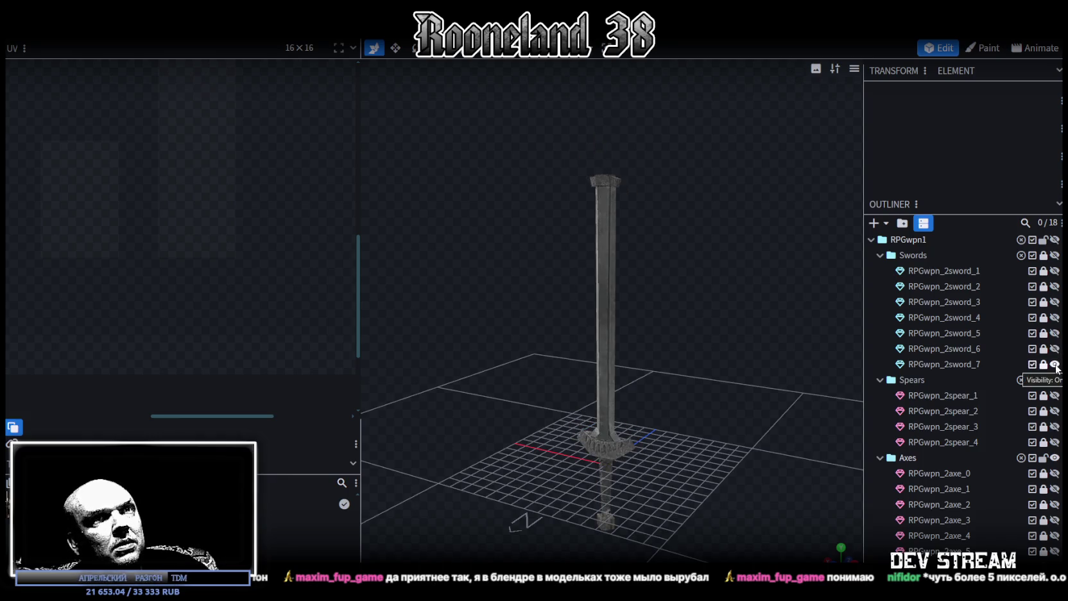
left_click(1054, 364)
Preview spears RPGwpn_2spear_1 through spear_4 one at a time
left_click(1054, 395)
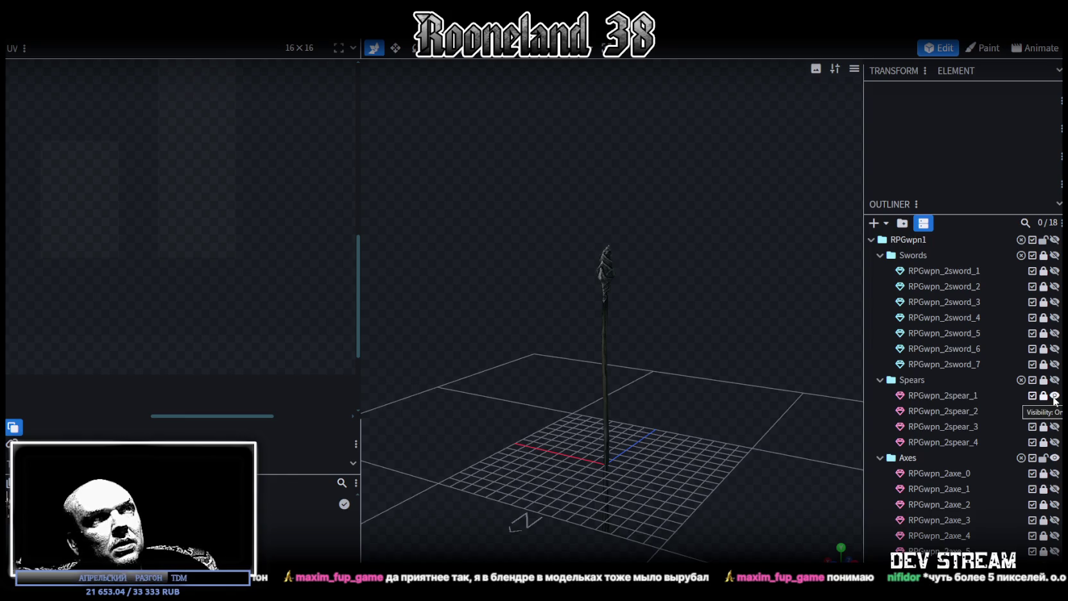
mouse_move(691, 388)
left_mouse_down()
mouse_move(440, 391)
mouse_move(734, 398)
left_mouse_up()
left_click(1055, 396)
left_click(1054, 410)
left_click(1054, 411)
left_click(1055, 426)
left_click(1054, 426)
left_click(1054, 442)
left_click(1054, 441)
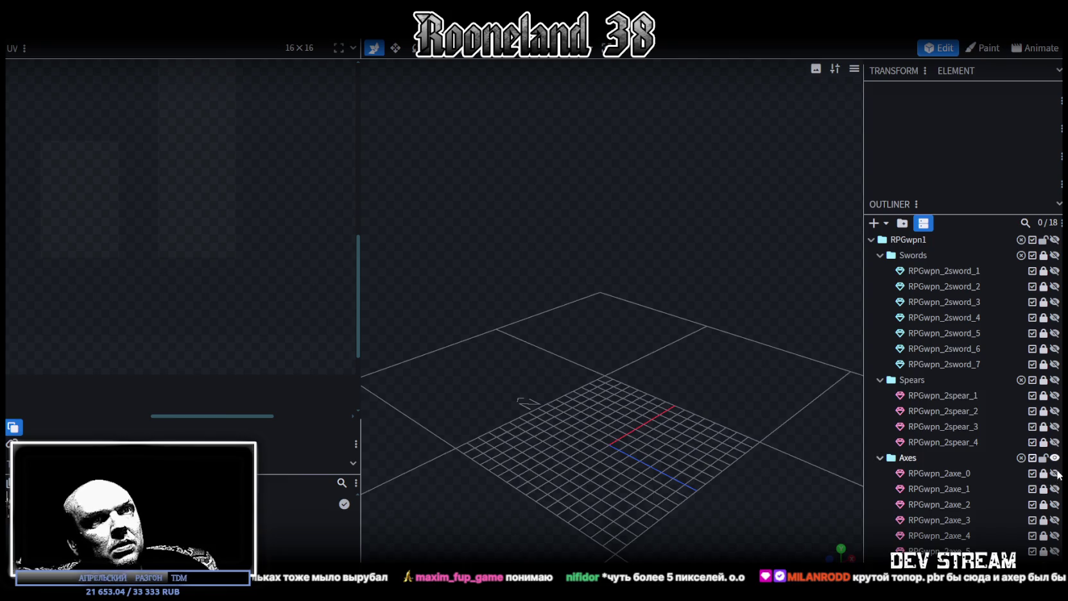
Check RPGwpn_2axe_0 and delete it from the Axes group
left_click(1054, 473)
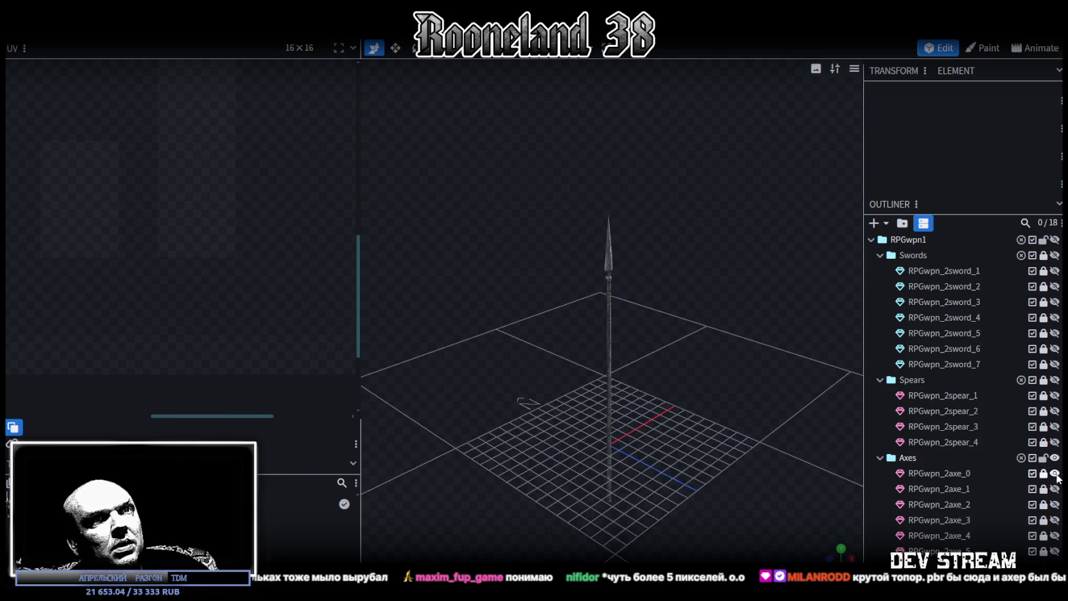
left_click(1054, 472)
left_click(1054, 473)
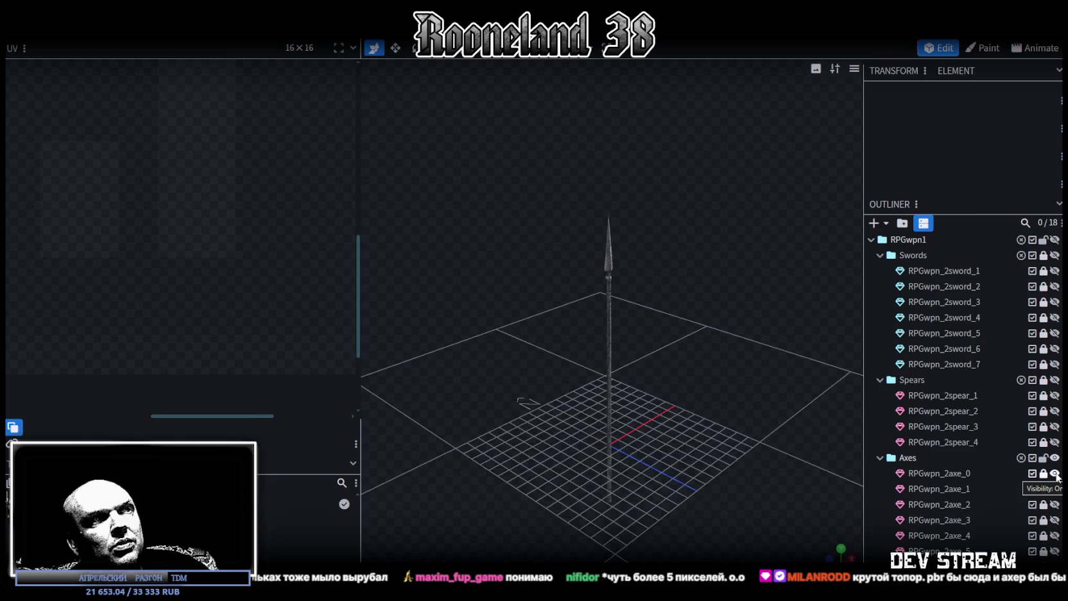
left_click(1054, 473)
left_click(968, 477)
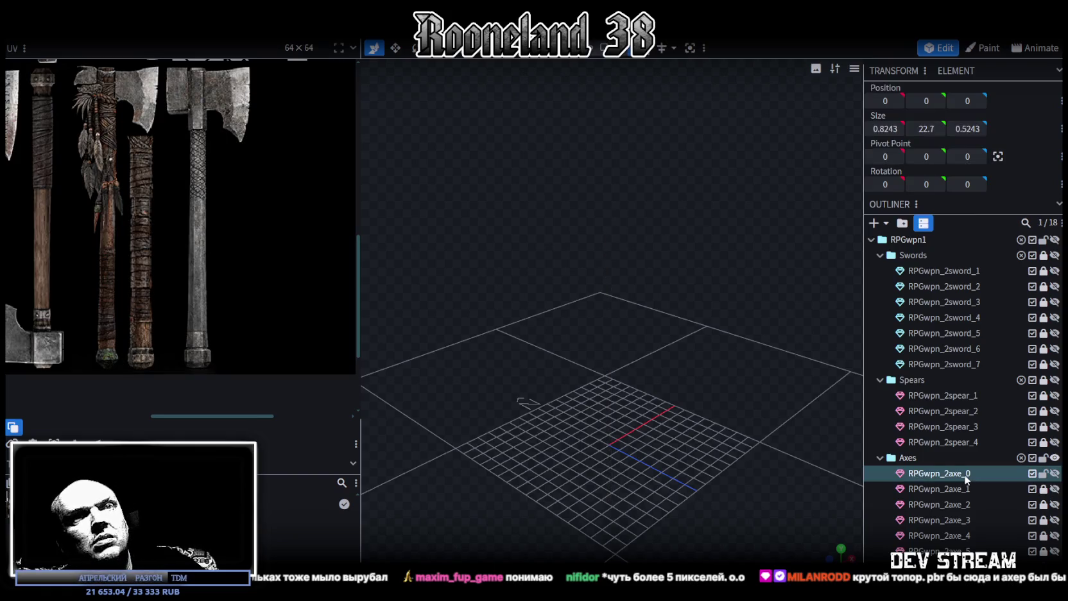
key("Delete")
Preview axes RPGwpn_2axe_1 through axe_6, leaving the double-bladed axe_6 visible
left_click(1054, 473)
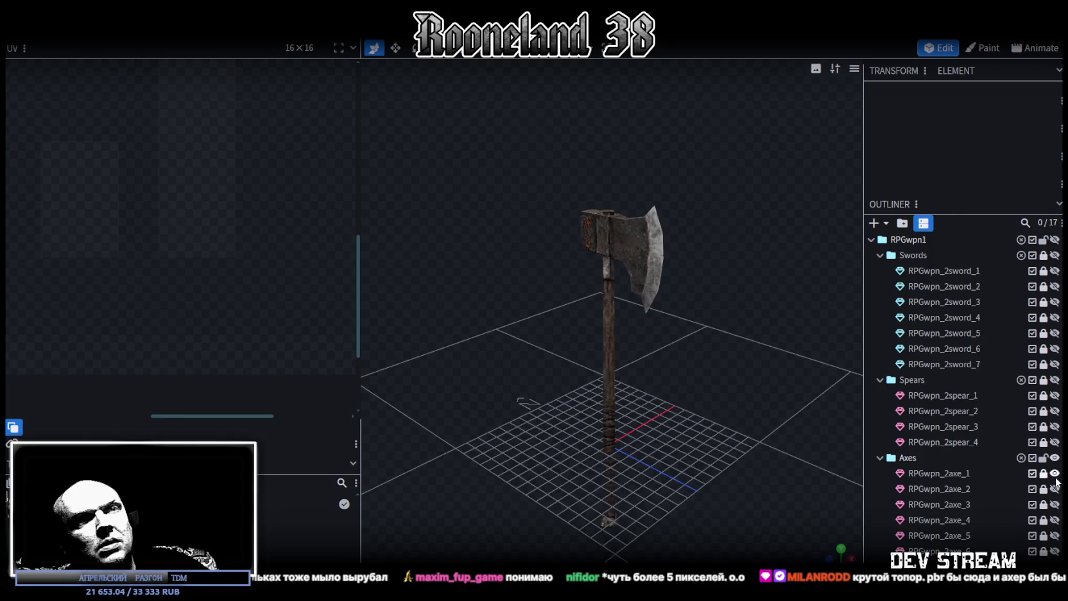
left_click(1054, 473)
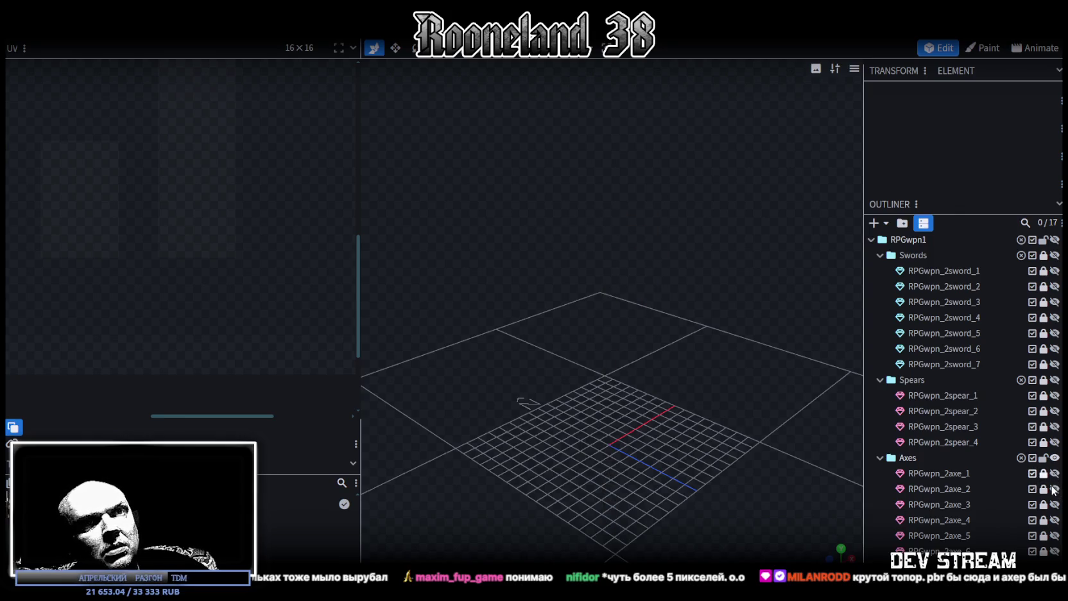
left_click(1055, 488)
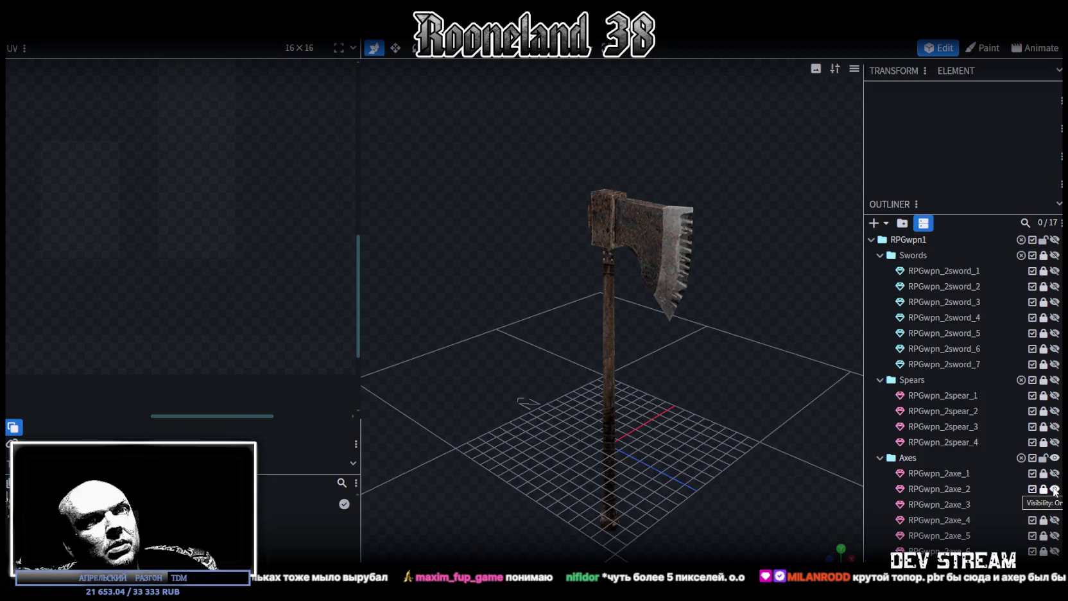
left_click(1055, 489)
left_click(1054, 503)
left_click_drag(727, 441, 752, 428)
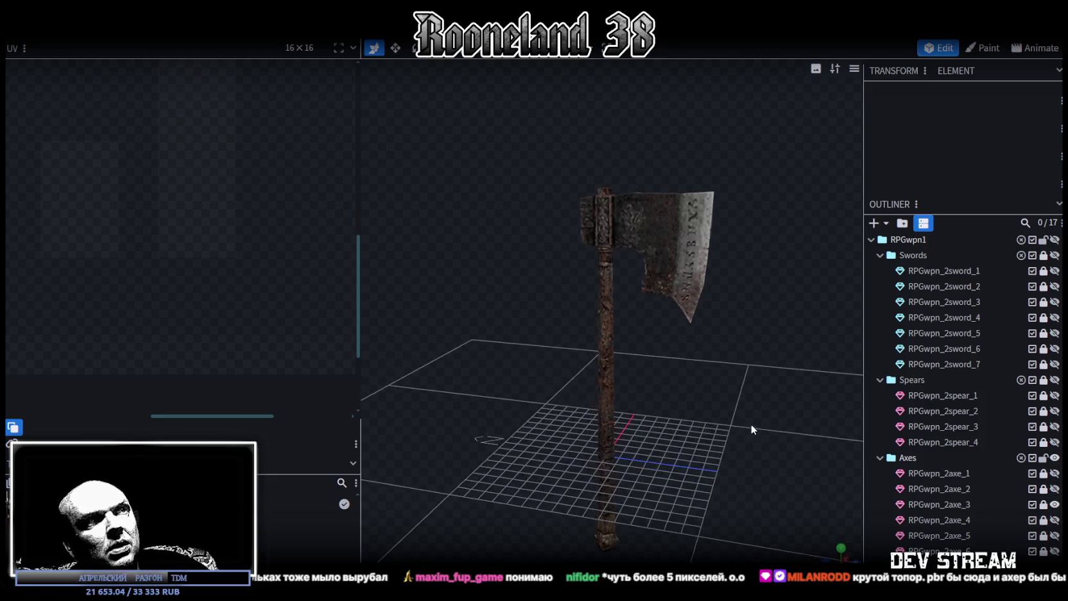
left_click(1055, 504)
left_click(1054, 519)
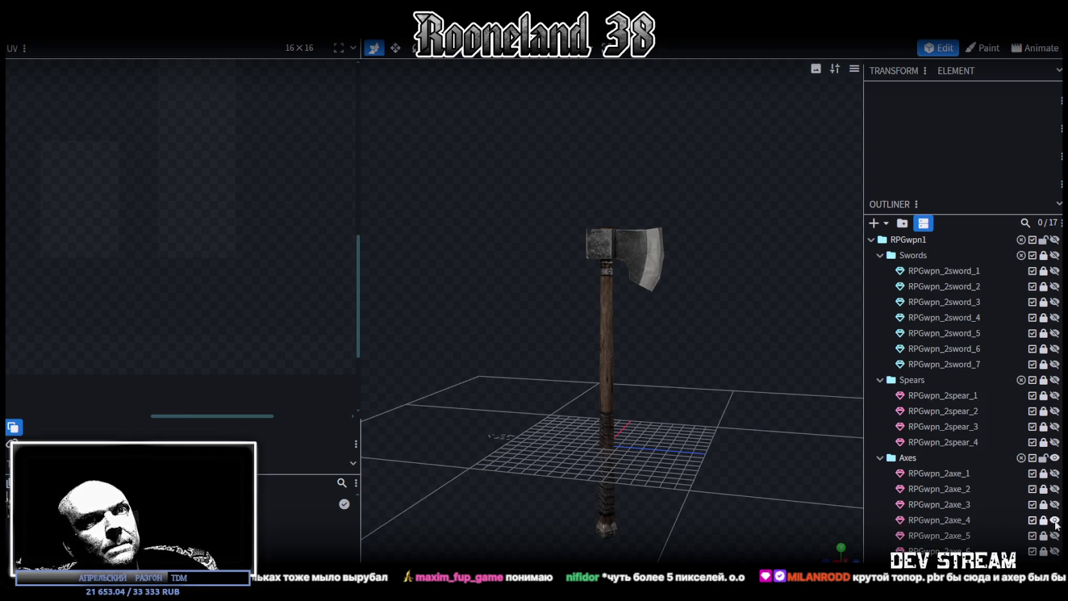
left_click(1054, 519)
left_click(1054, 535)
left_click(1054, 535)
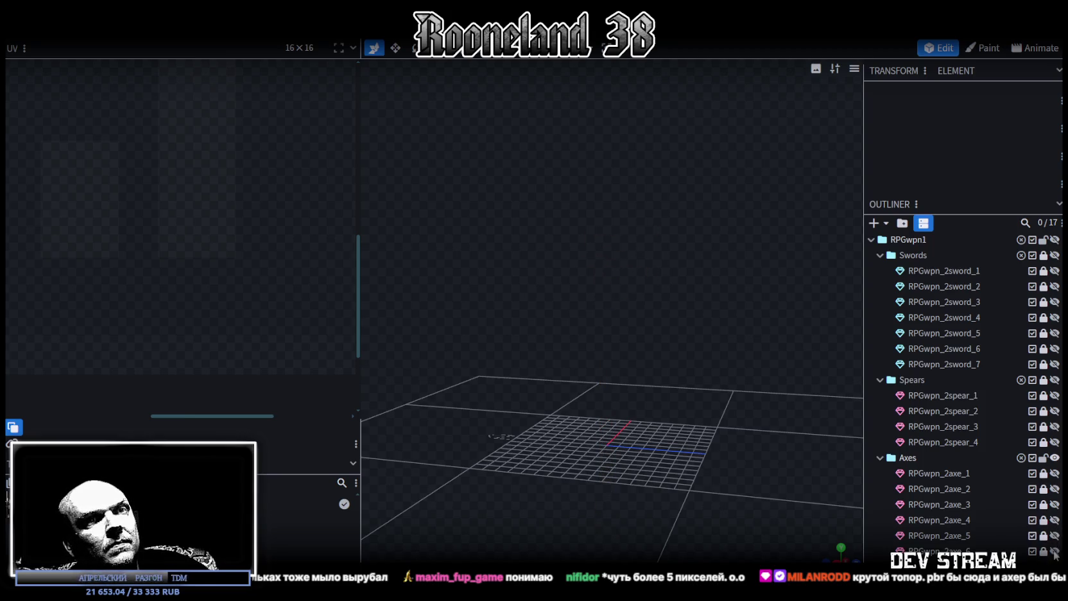
left_click(1055, 551)
mouse_move(681, 384)
left_mouse_down()
mouse_move(801, 353)
mouse_move(739, 348)
mouse_move(641, 371)
mouse_move(655, 441)
mouse_move(748, 330)
mouse_move(680, 287)
mouse_move(431, 321)
mouse_move(685, 312)
mouse_move(498, 388)
mouse_move(260, 381)
mouse_move(267, 391)
mouse_move(624, 374)
mouse_move(684, 341)
mouse_move(810, 363)
mouse_move(693, 323)
mouse_move(670, 360)
mouse_move(631, 200)
mouse_move(667, 336)
mouse_move(708, 369)
left_mouse_up()
Save RPGweapon.bbmodel, hide RPGwpn_2axe_6, and collapse the Swords, Spears and Axes groups
key("ctrl+s")
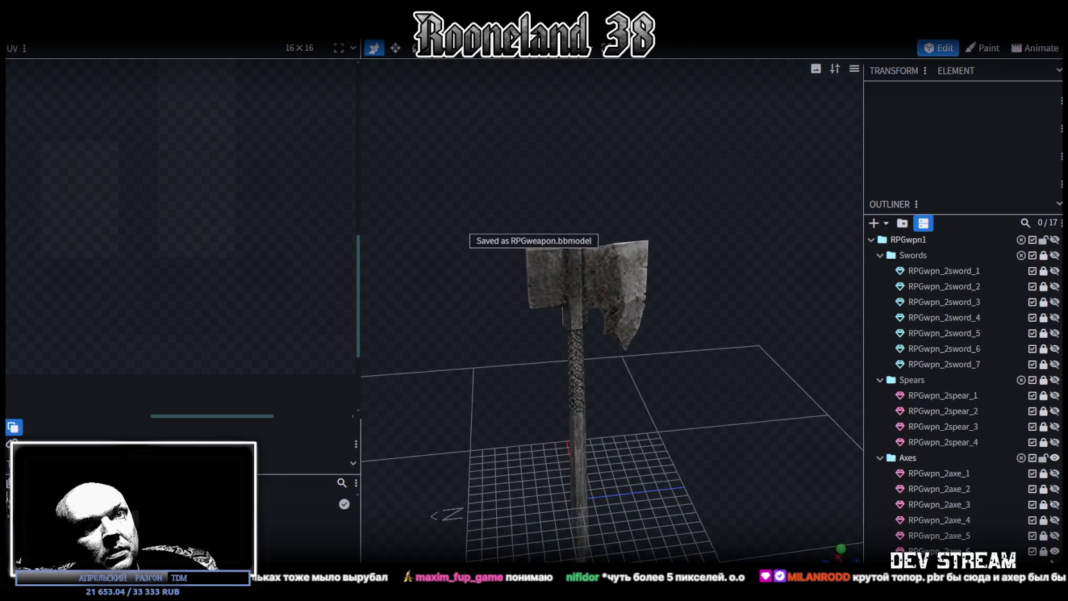
left_click(1054, 552)
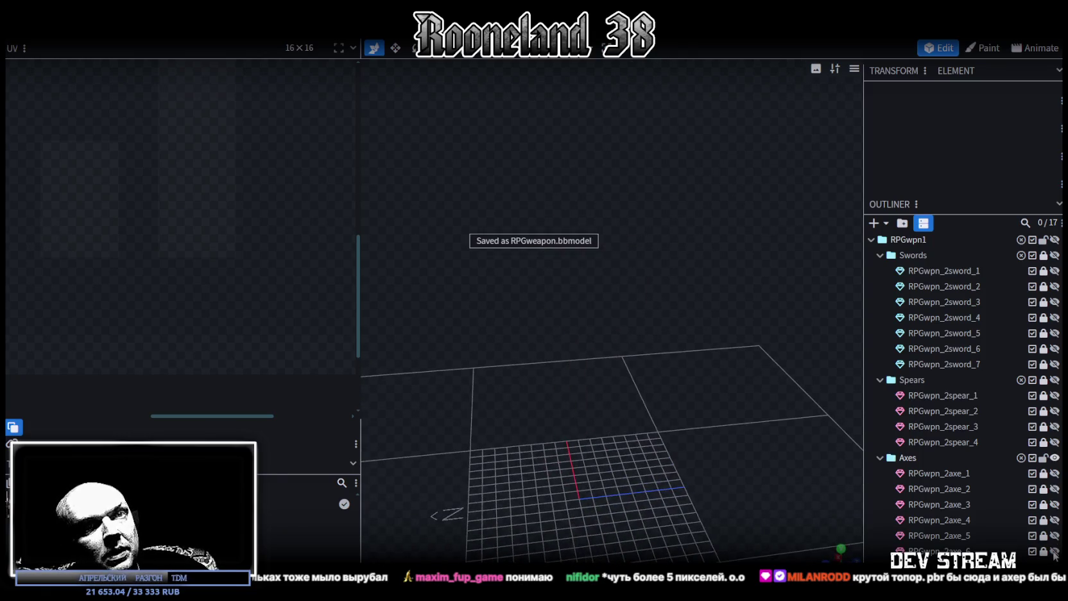
left_click(880, 255)
left_click(880, 271)
left_click(879, 286)
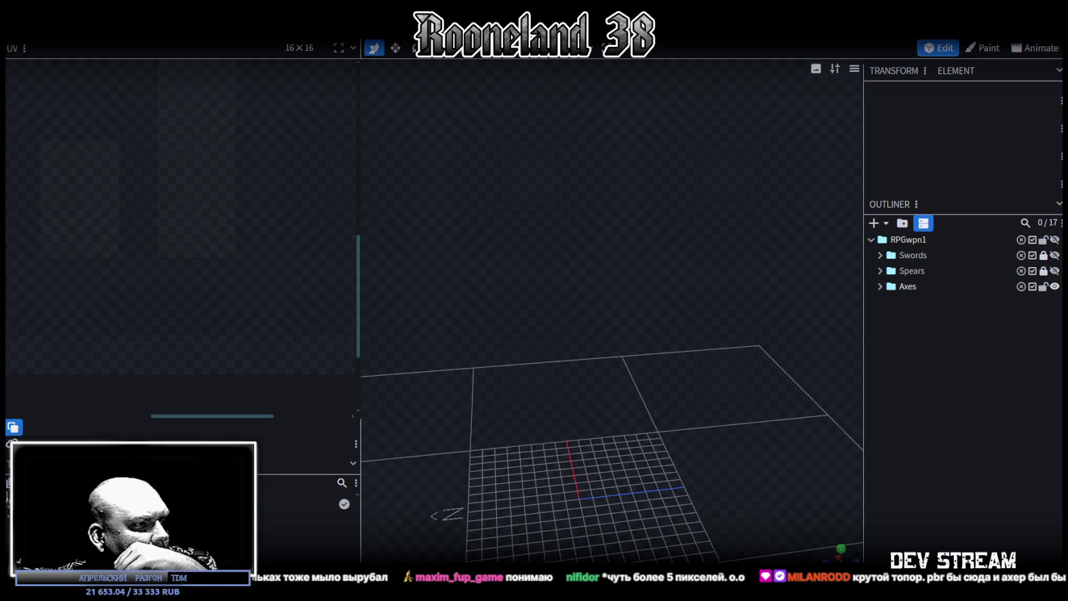
right_click(47, 504)
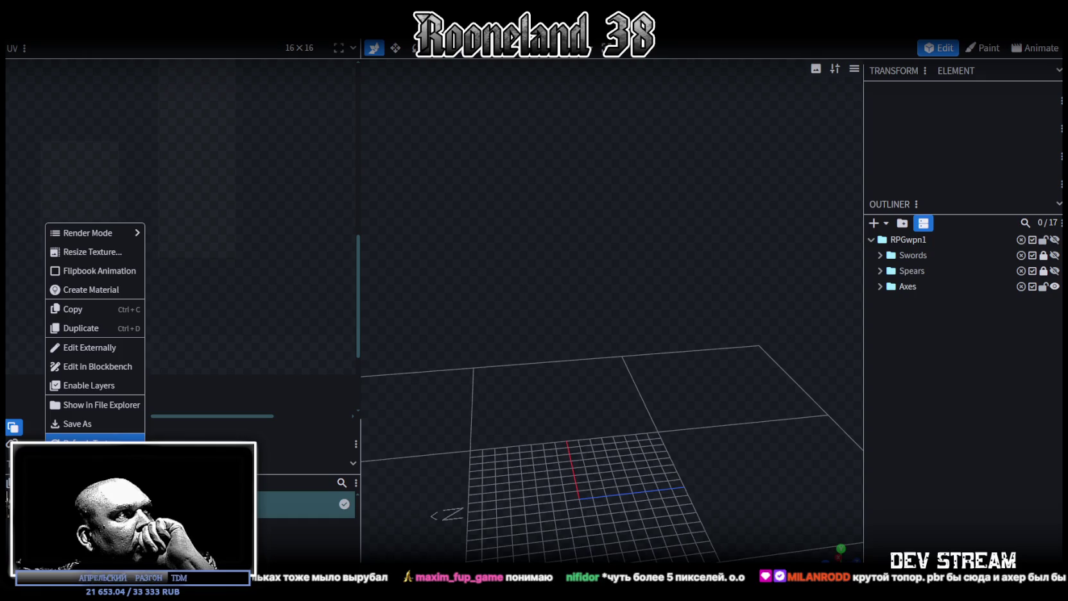
Show the texture file in its folder, then switch to the PRG_wpn1.psd atlas in Photoshop
left_click(102, 404)
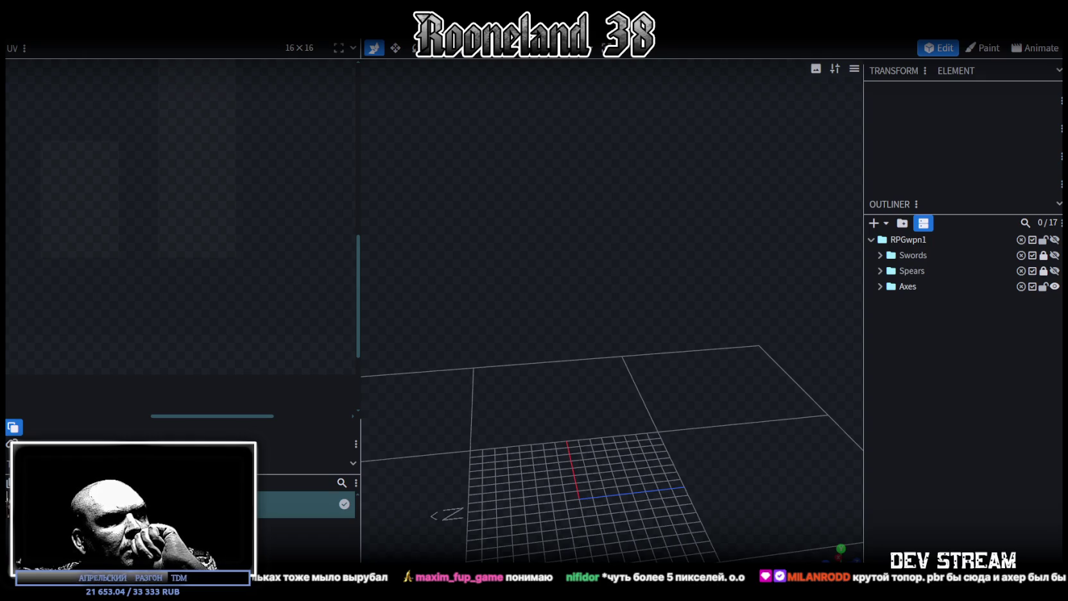
key("alt+Tab")
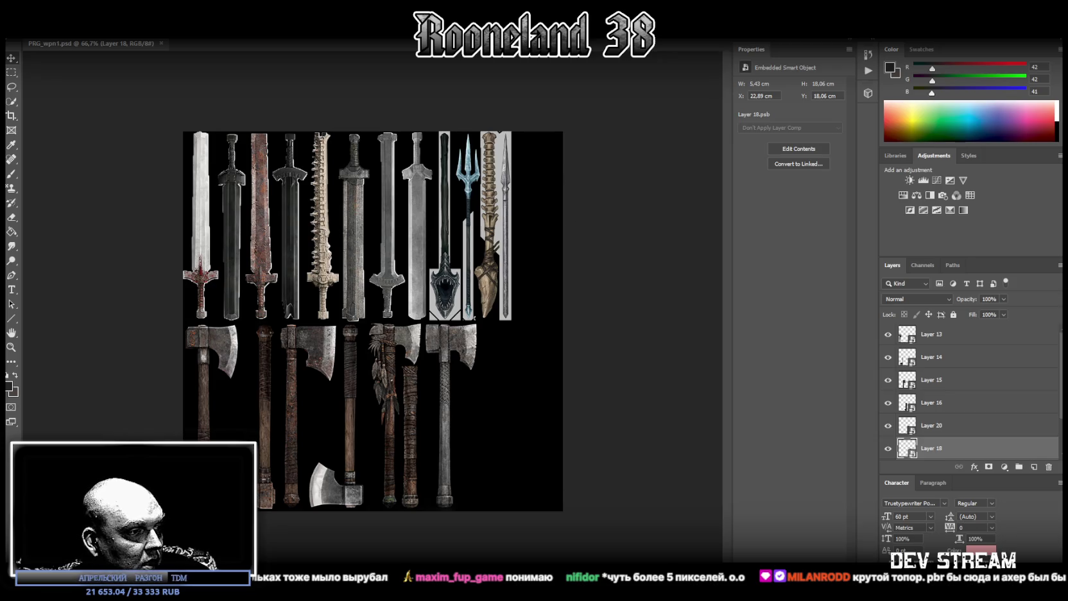
Move the three-club image layer to the top of the Layers panel
key("super+d")
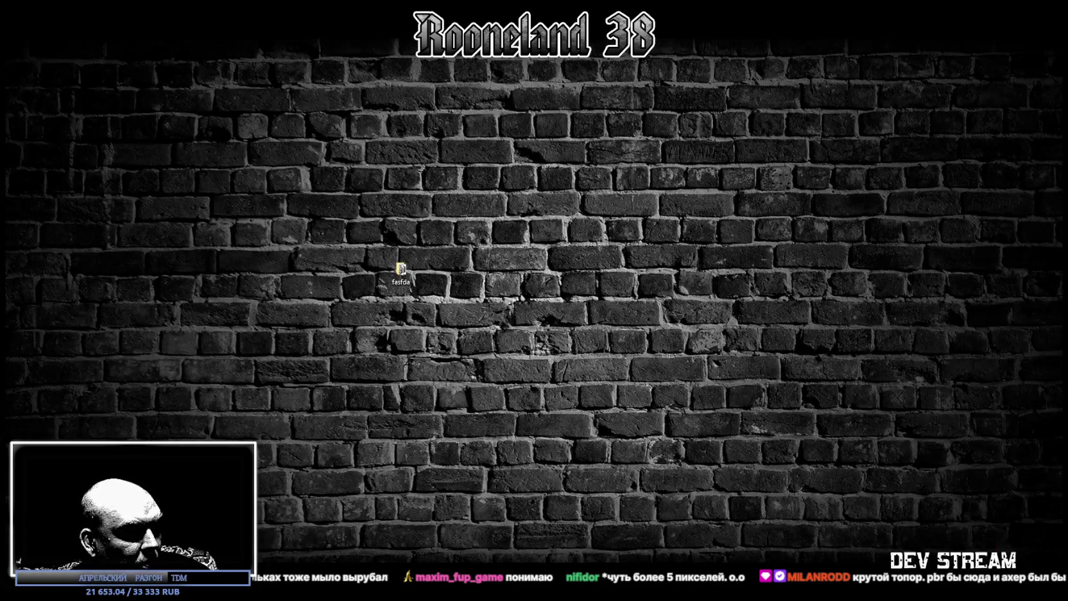
key("super+d")
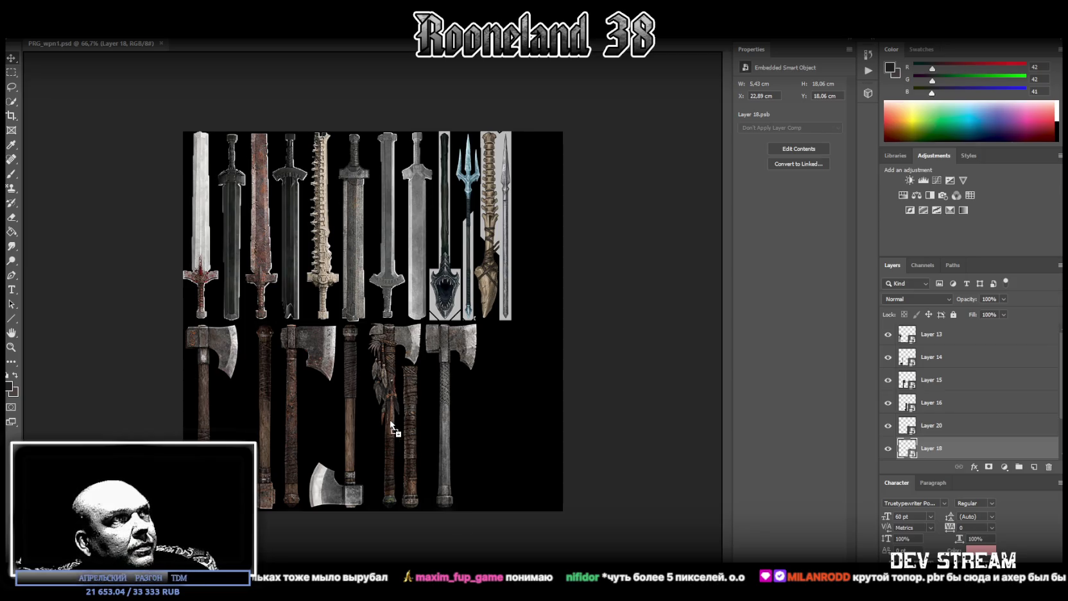
mouse_move(969, 426)
left_mouse_down()
mouse_move(962, 287)
mouse_move(958, 302)
left_mouse_up()
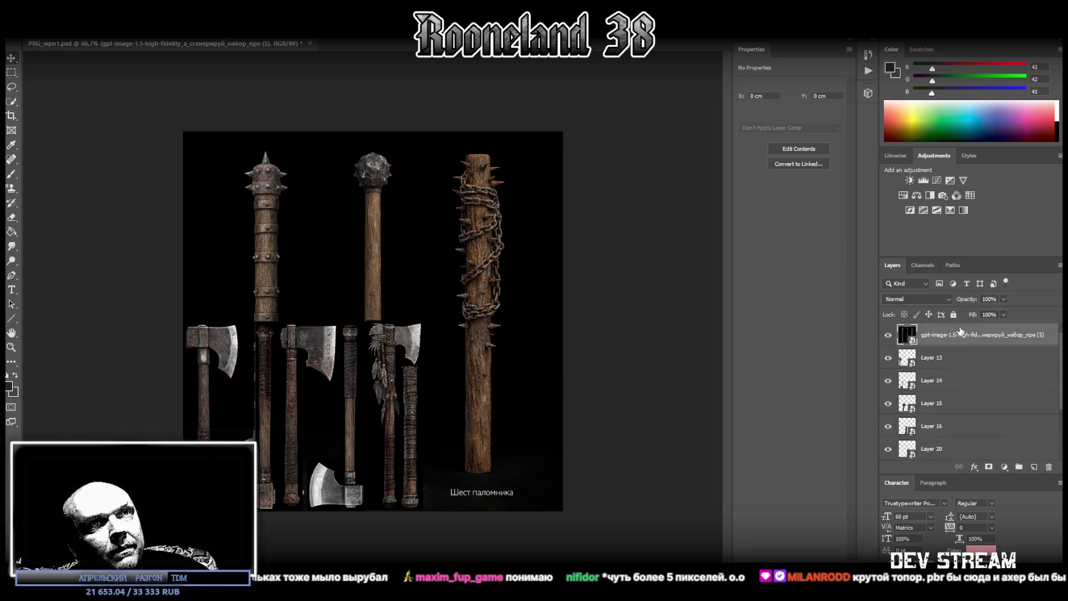
Group the axe layers, Layers 15–18, into a group named 'axes'
scroll(949, 435, "down", 2)
left_click(957, 403, "shift")
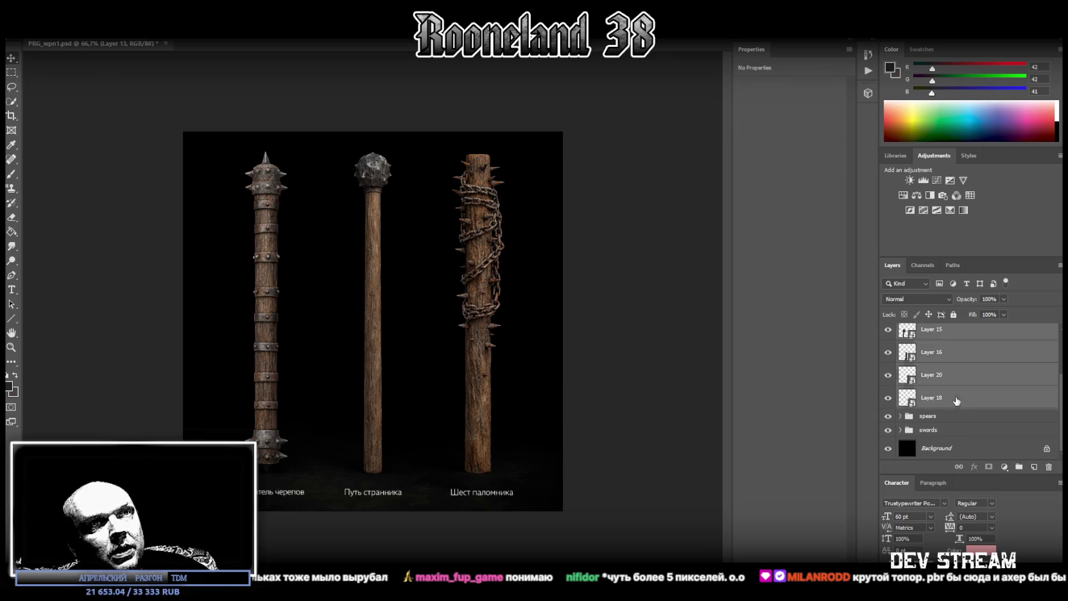
left_click(1019, 467)
double_click(930, 353)
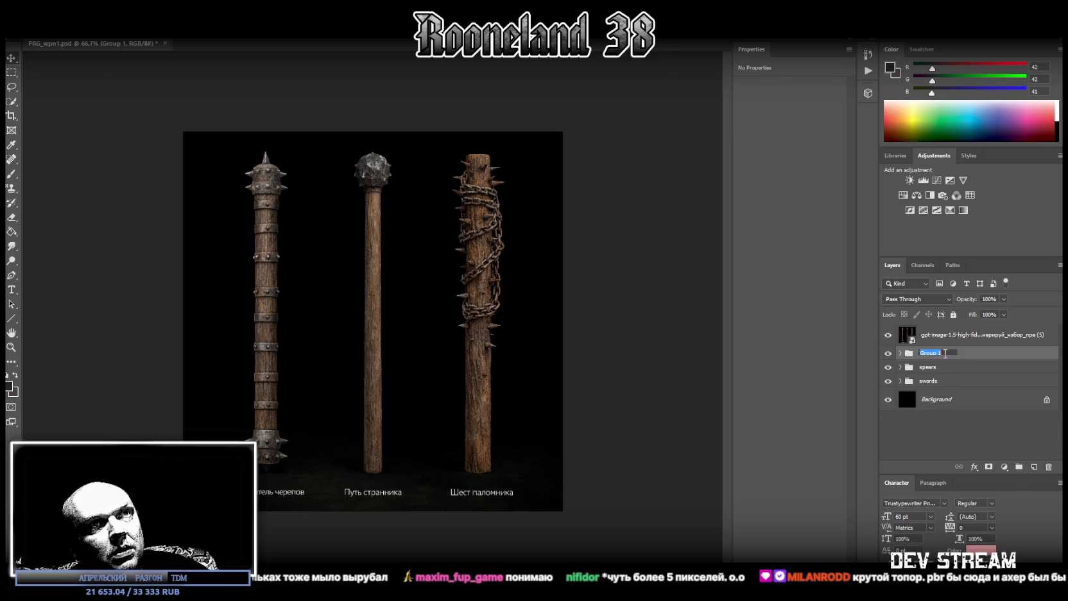
type("axes")
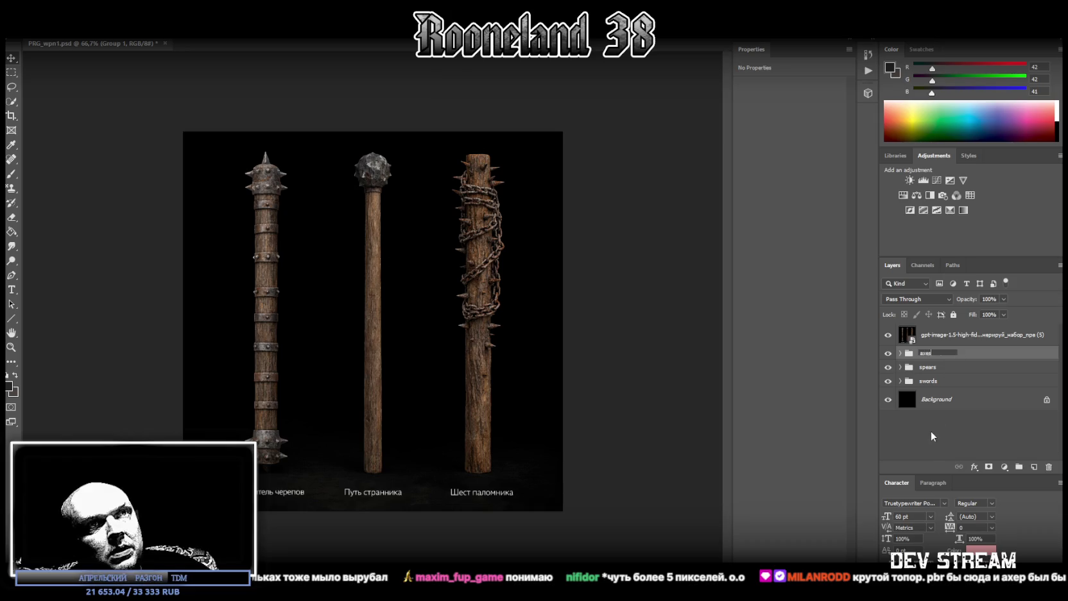
left_click(946, 337)
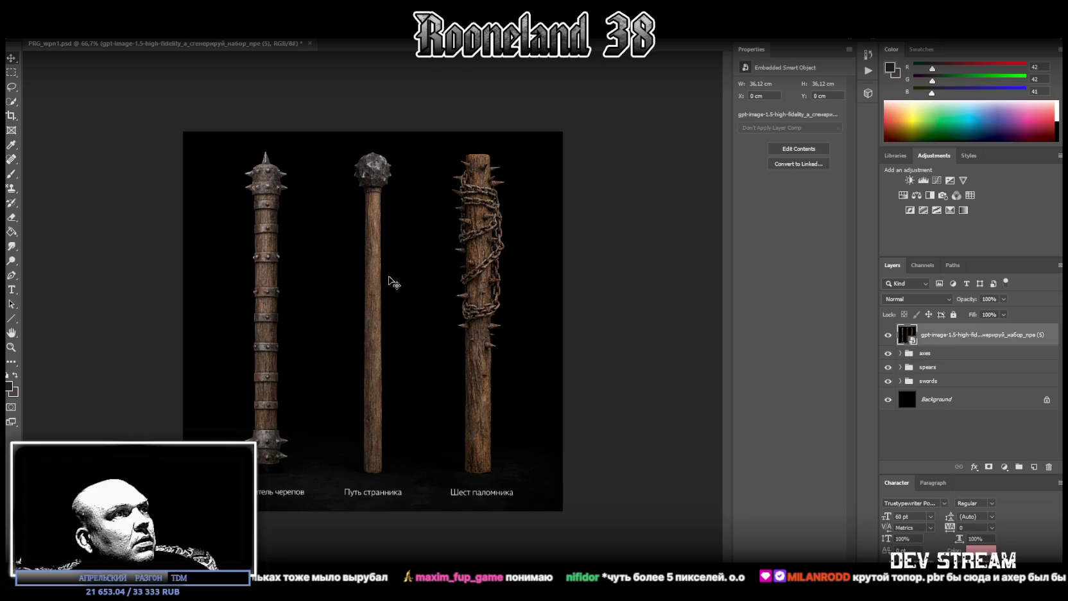
left_click(11, 74)
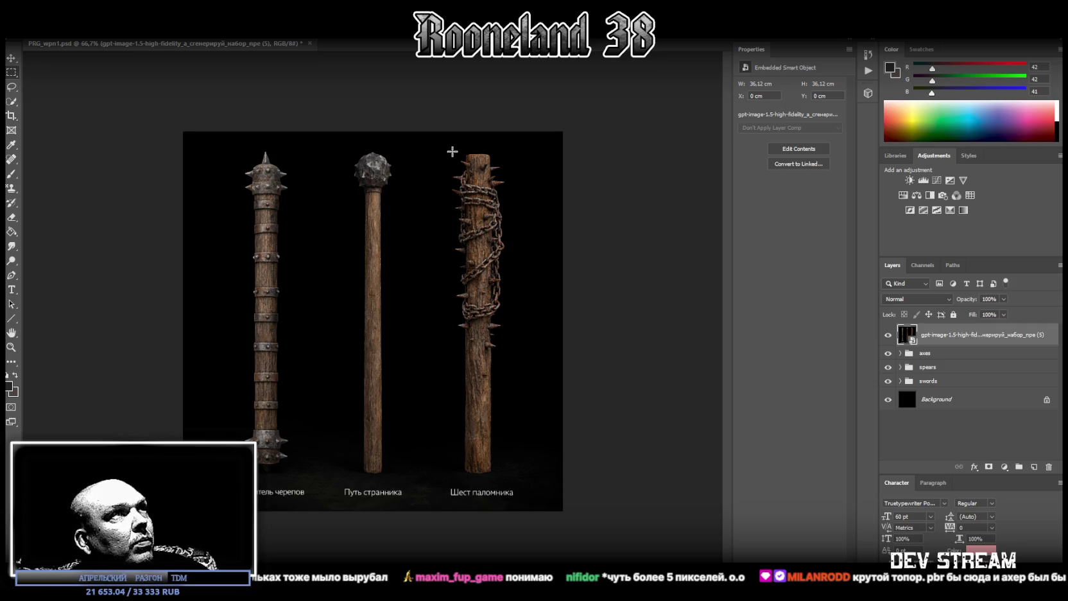
Marquee-select the three clubs, subtracting the gaps between them, the captions and the top strip
left_click_drag(452, 152, 495, 473)
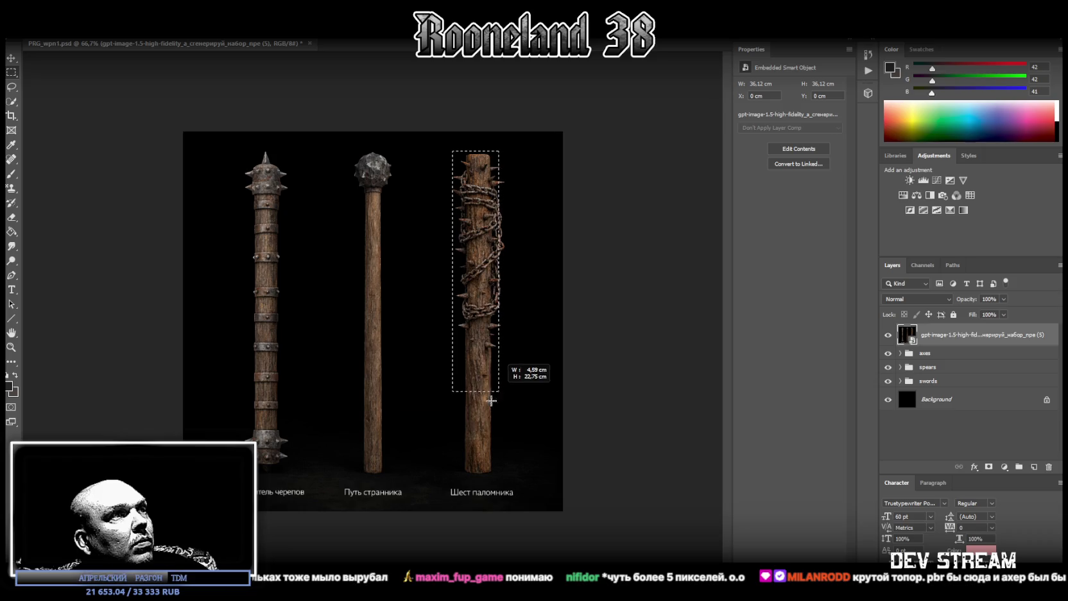
left_click_drag(494, 473, 506, 475)
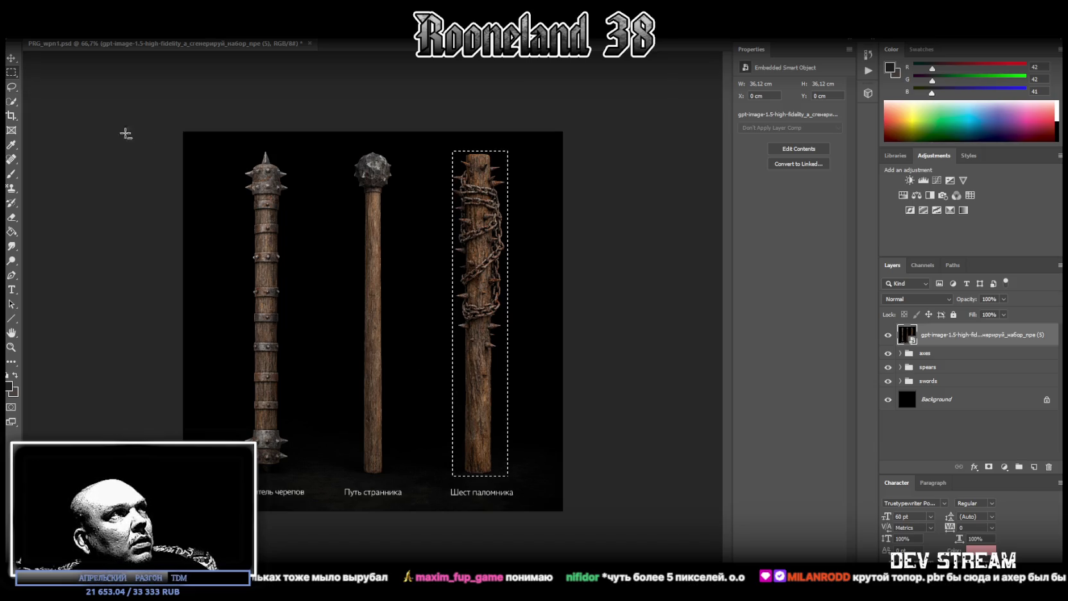
mouse_move(204, 139)
left_mouse_down("shift")
mouse_move(436, 362)
mouse_move(556, 511)
mouse_move(550, 482)
left_mouse_up("shift")
left_click_drag(562, 132, 509, 503, "shift")
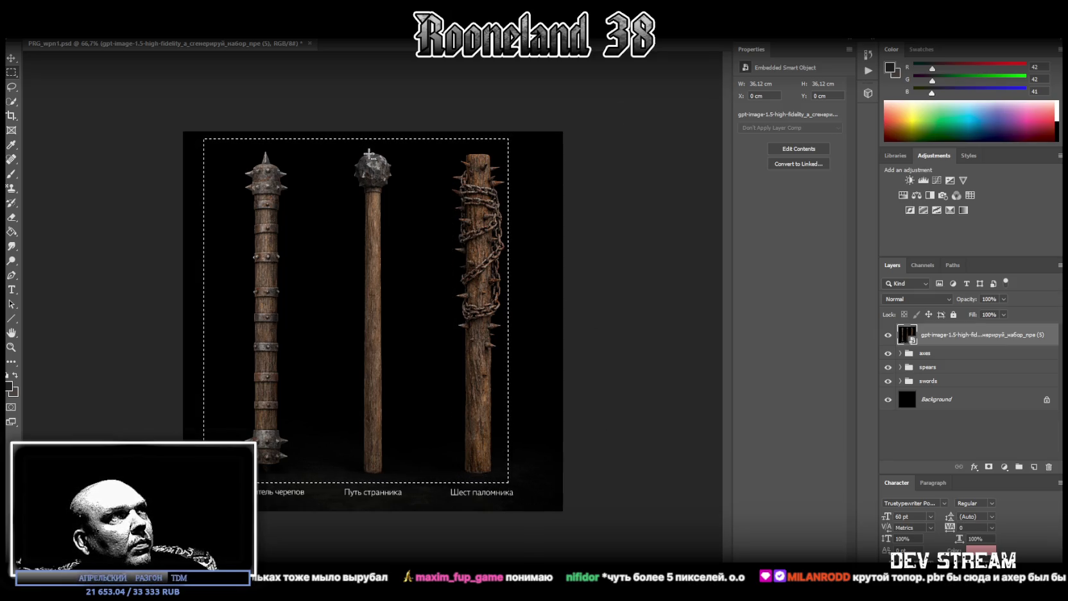
left_click_drag(422, 135, 451, 495, "alt")
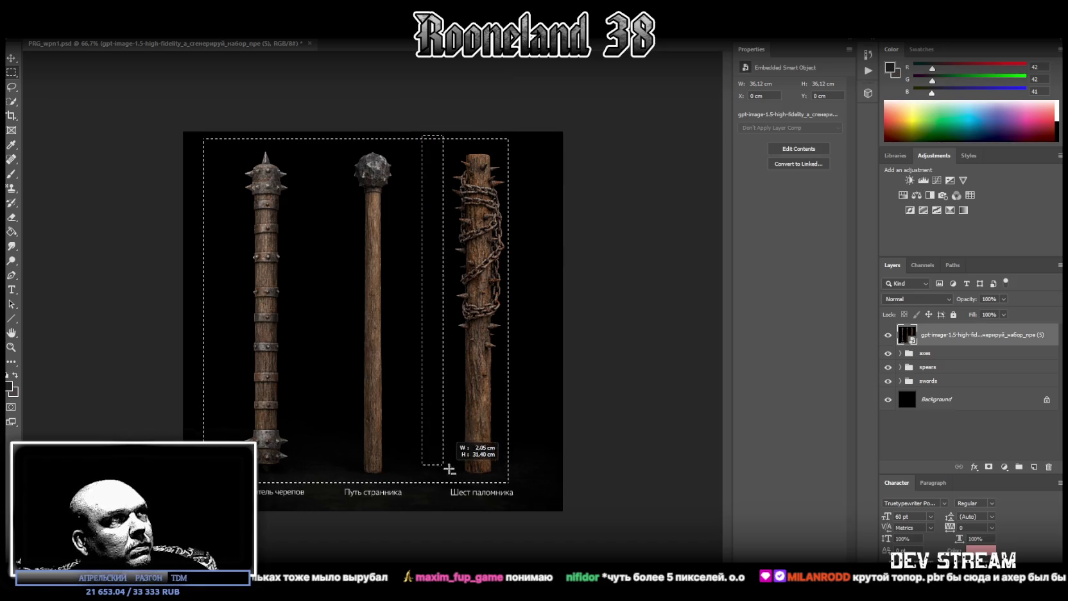
left_click_drag(437, 131, 394, 492, "alt")
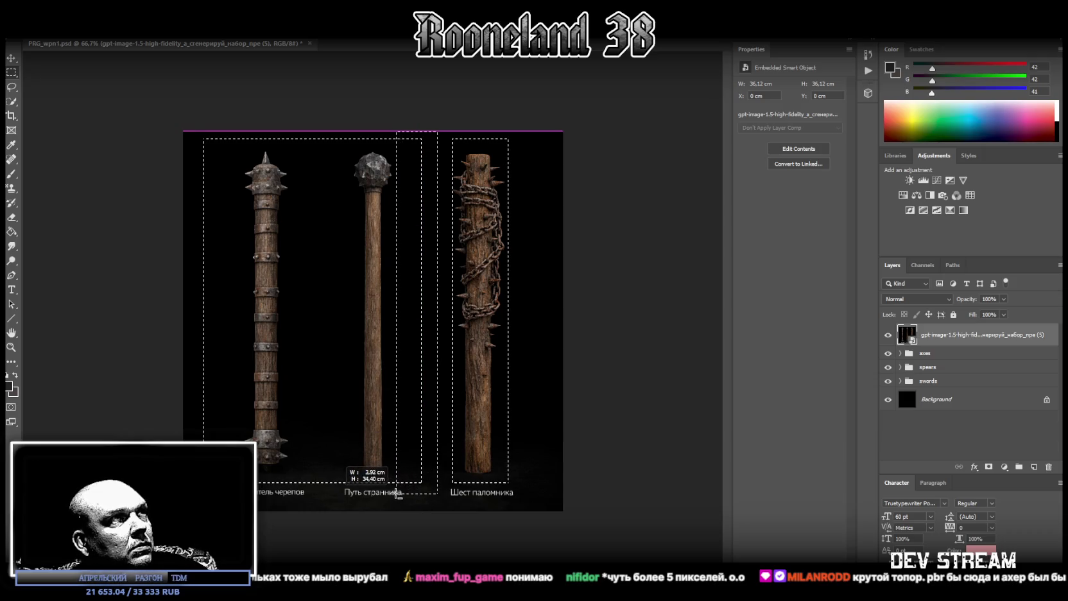
mouse_move(307, 132)
left_mouse_down("alt")
mouse_move(340, 480)
mouse_move(351, 501)
mouse_move(294, 495)
left_mouse_up("alt")
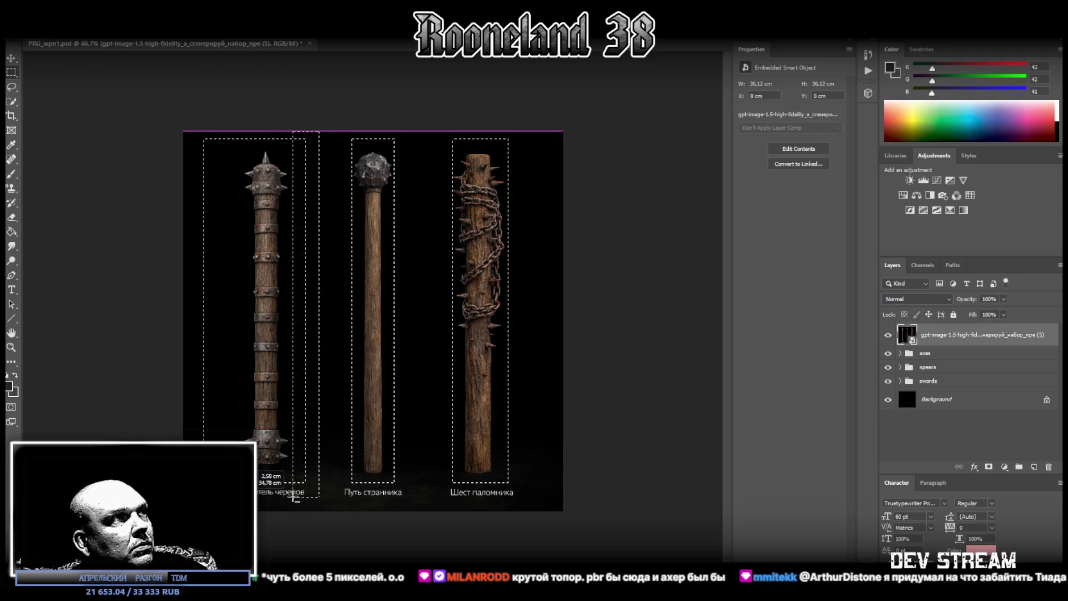
mouse_move(184, 132)
left_mouse_down("alt")
mouse_move(224, 494)
mouse_move(567, 477)
left_mouse_up("alt")
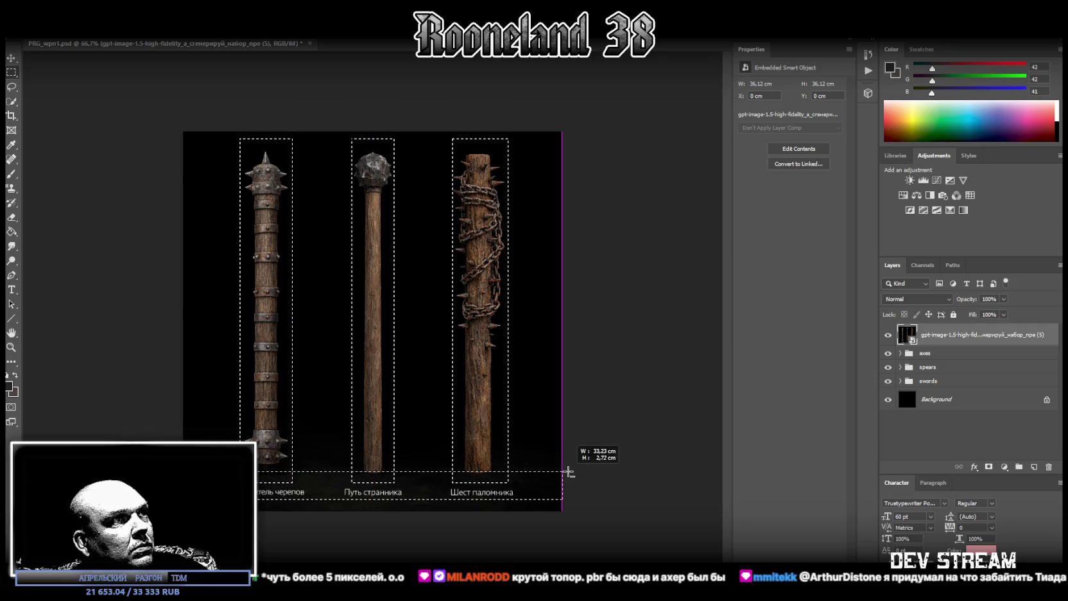
left_click_drag(189, 131, 567, 150, "alt")
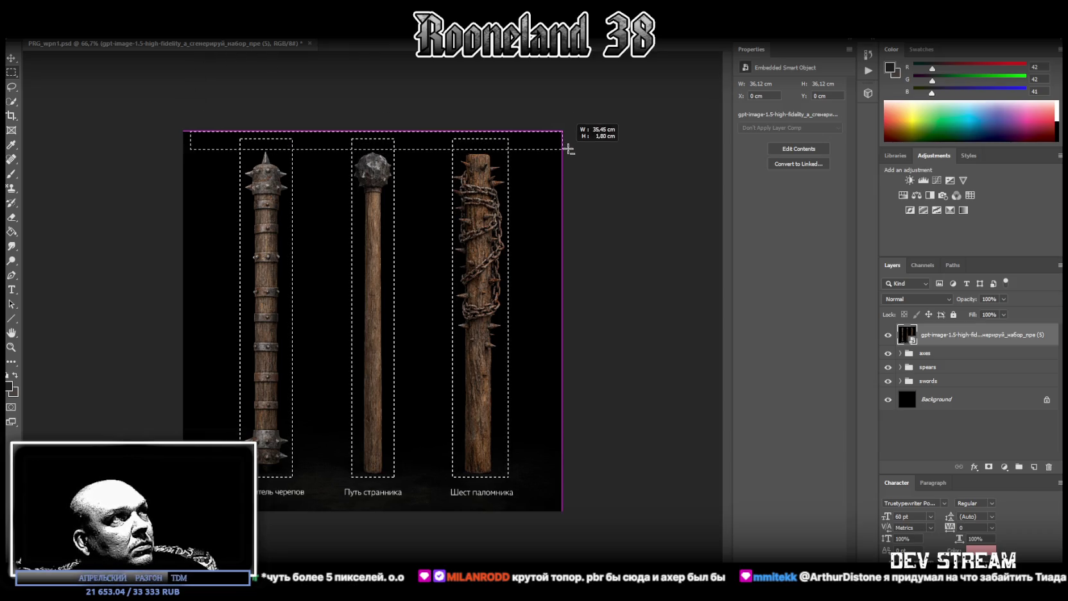
Copy the selected clubs to a new Layer 21 and delete the original reference image layer
right_click(473, 234)
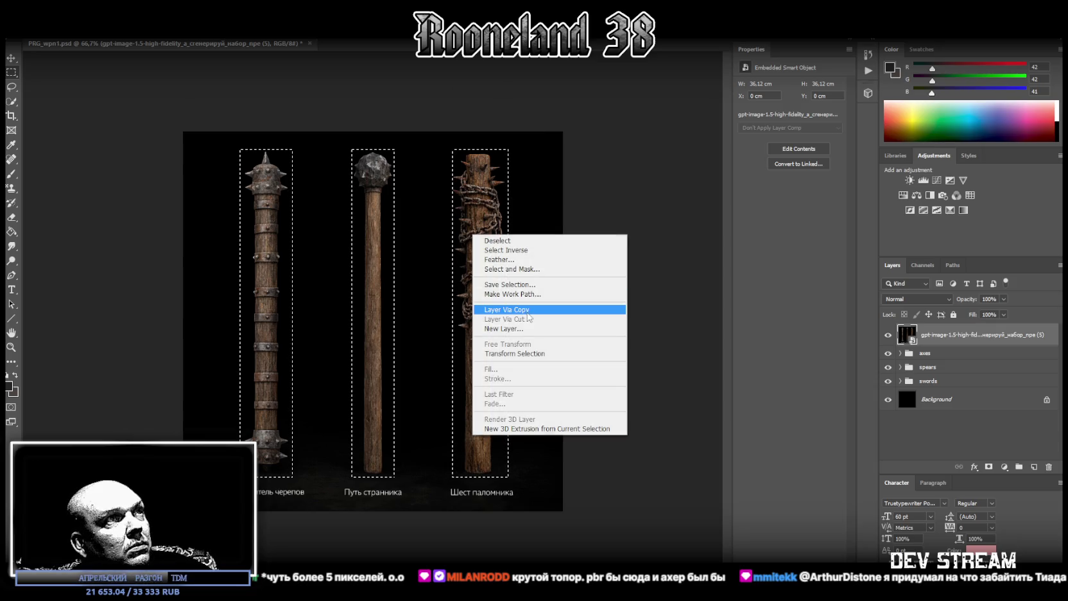
left_click(527, 312)
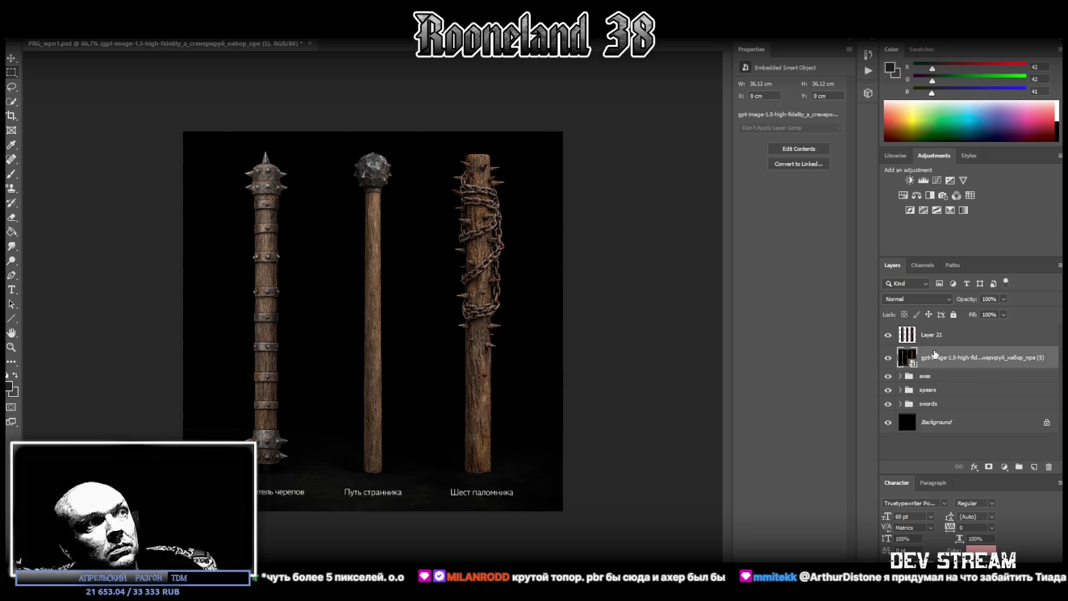
key("Delete")
Cut the chained staff and the middle club off Layer 21 onto their own layers
left_click(938, 336)
left_click_drag(447, 139, 525, 485)
right_click(468, 333)
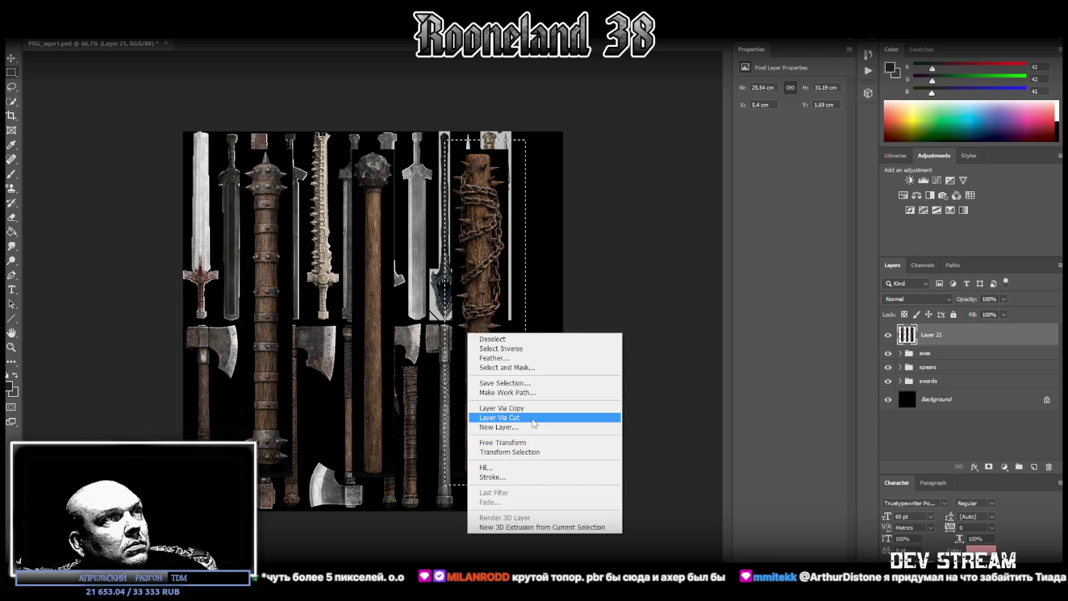
left_click(526, 409)
left_click(952, 365)
mouse_move(411, 136)
left_mouse_down()
mouse_move(319, 504)
mouse_move(325, 482)
left_mouse_up()
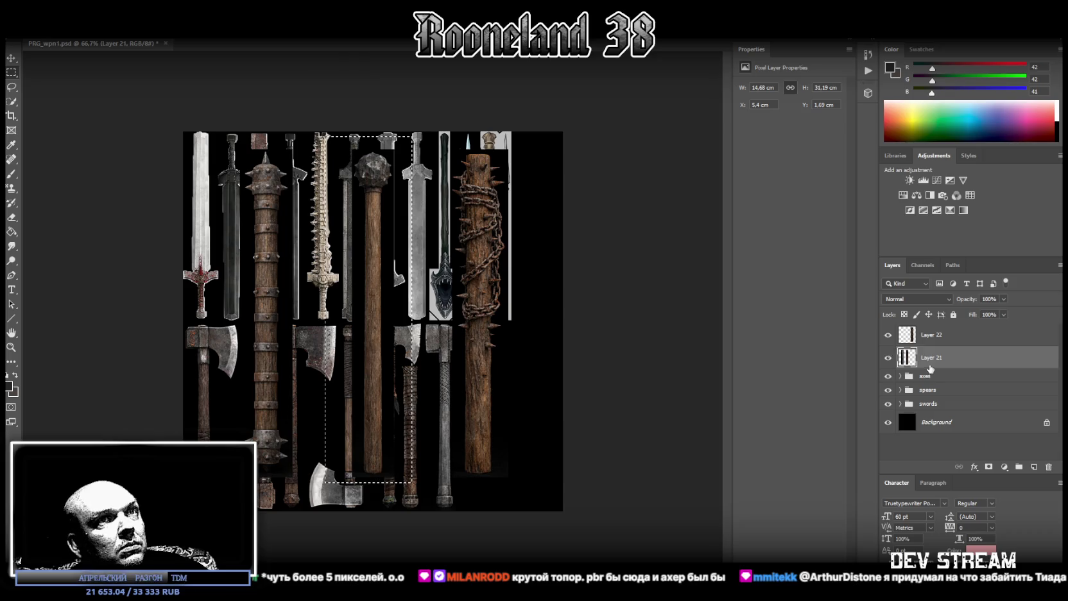
right_click(372, 294)
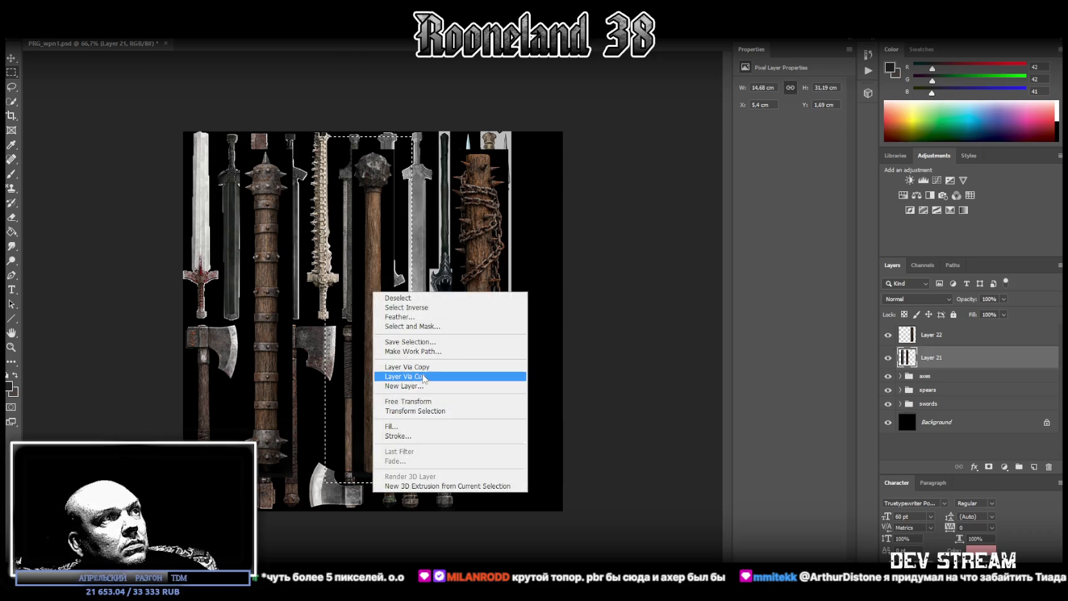
left_click(410, 376)
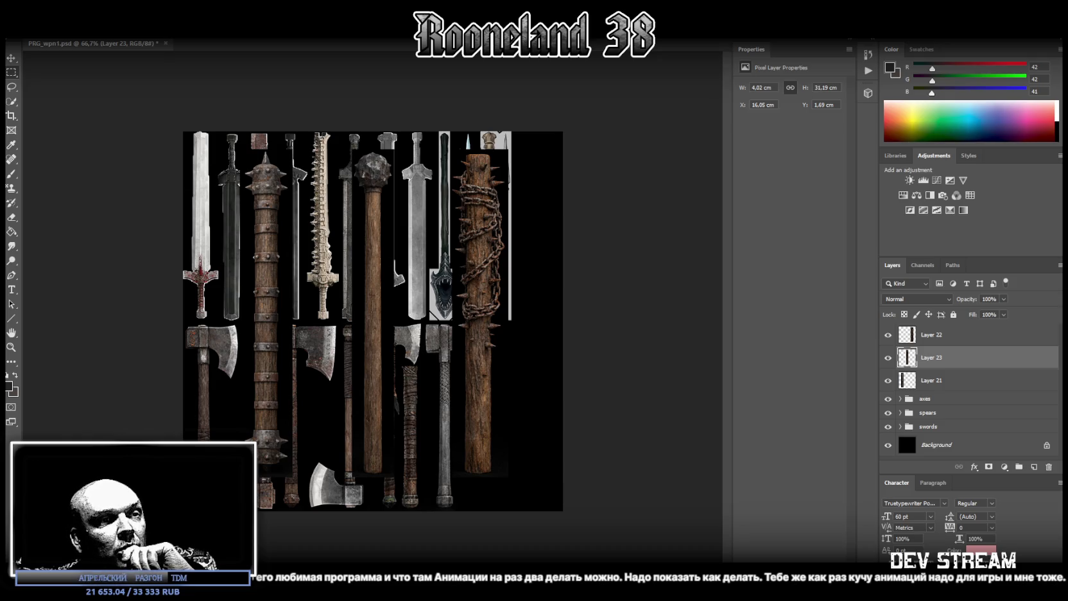
key("alt+Tab")
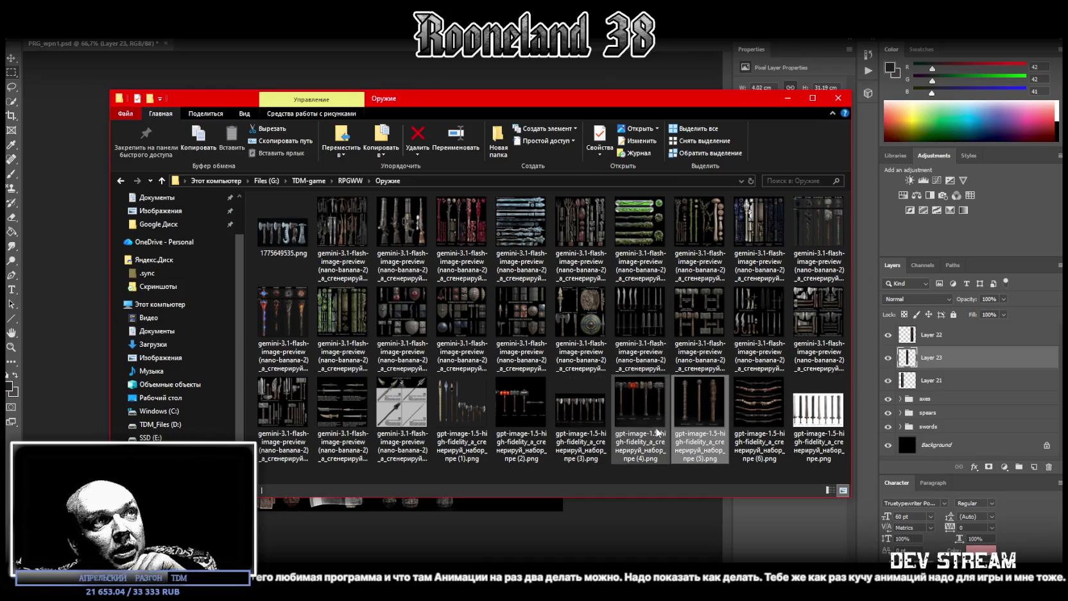
Open the gemini crimson bone-and-crystal weapon sheet (3).png from the Оружие folder
left_click(470, 227)
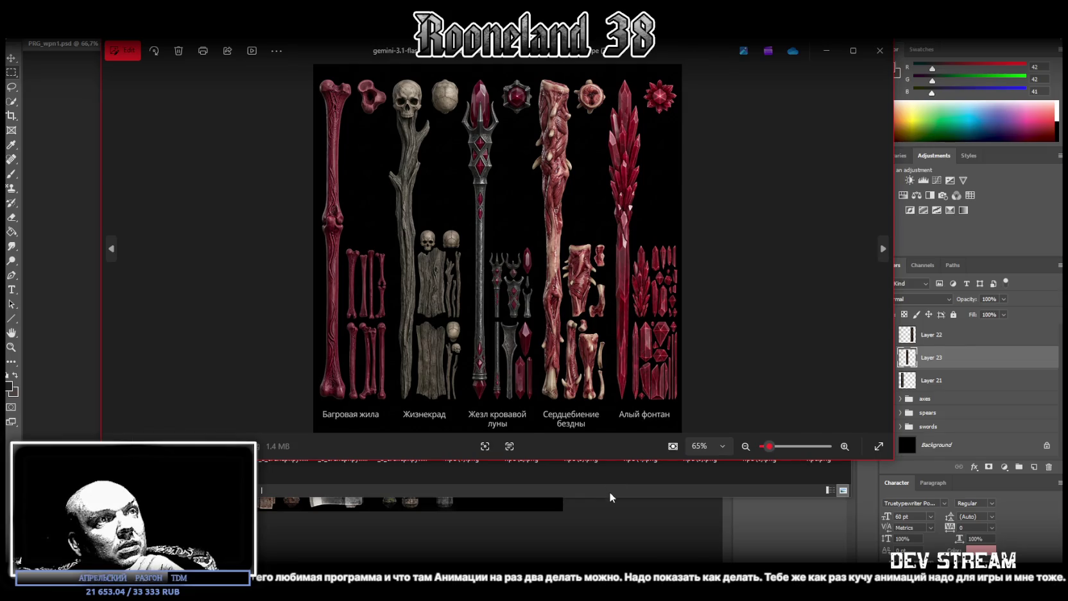
View another weapon sheet, close the sword and hammer viewers, and move the remaining viewer aside
left_click(609, 490)
left_click(548, 109)
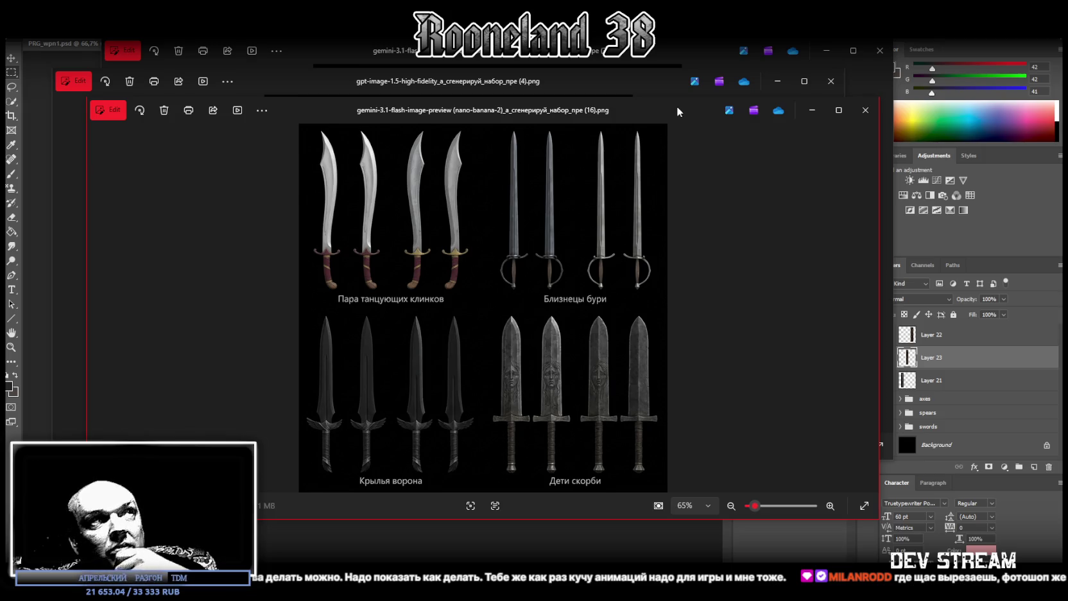
key("ctrl+w")
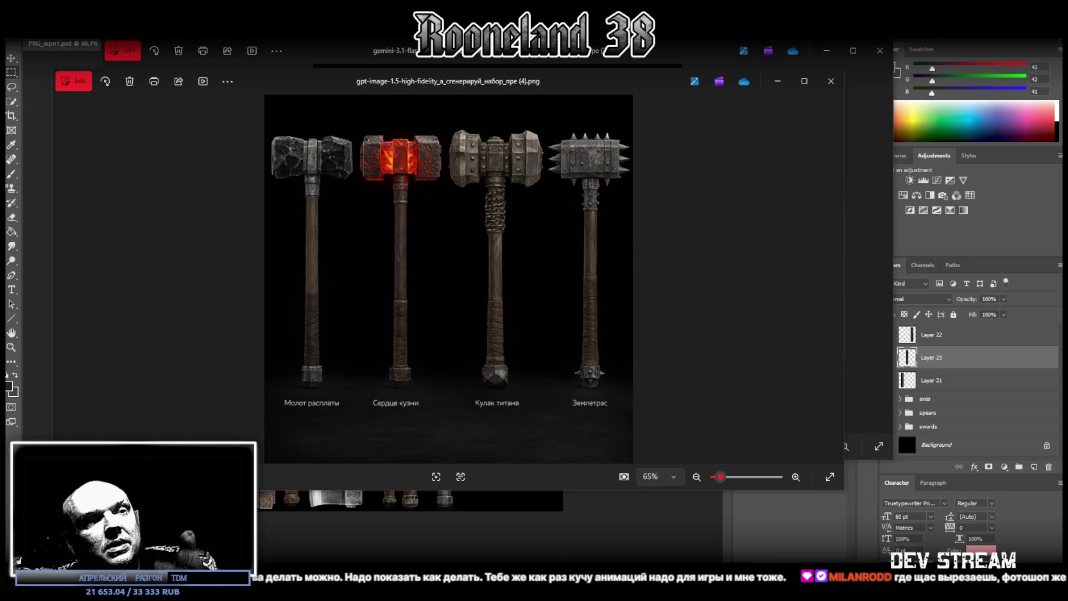
left_click(831, 81)
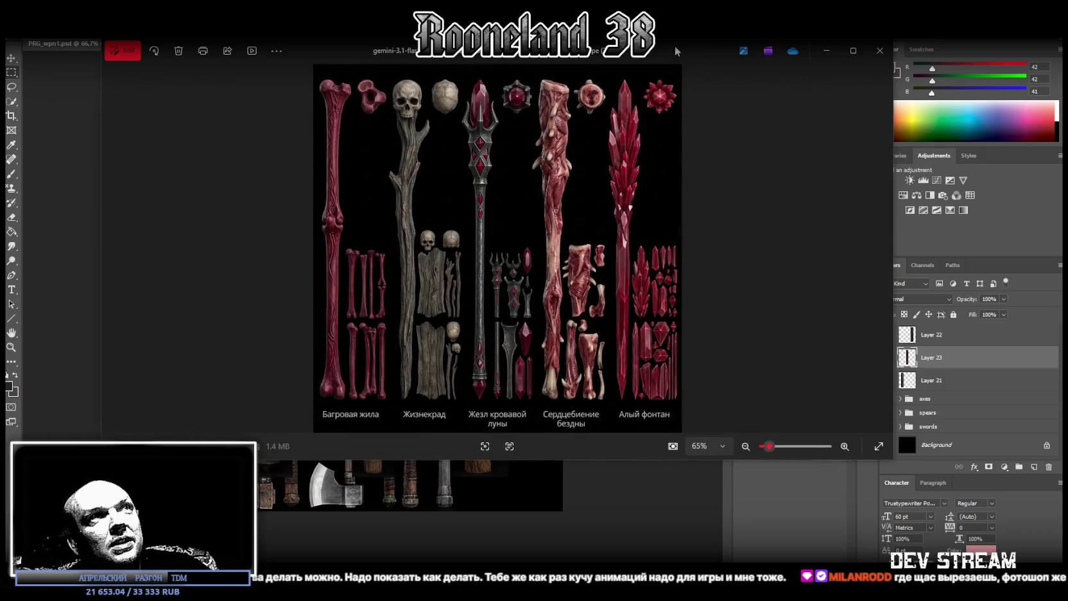
left_click_drag(674, 46, 684, 374)
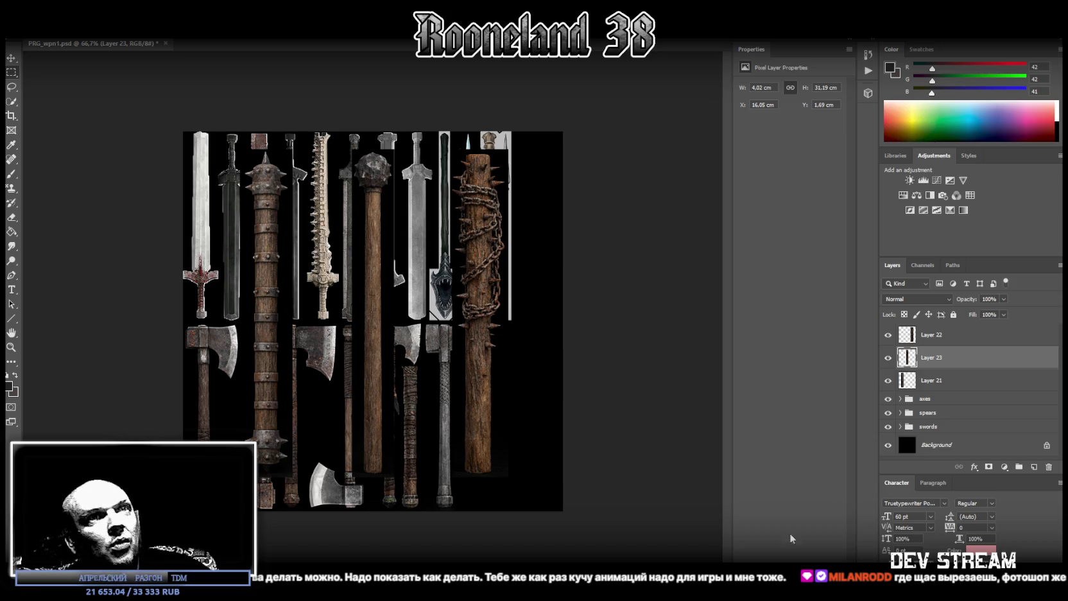
Convert Layers 21, 23 and 22 into smart objects
right_click(931, 380)
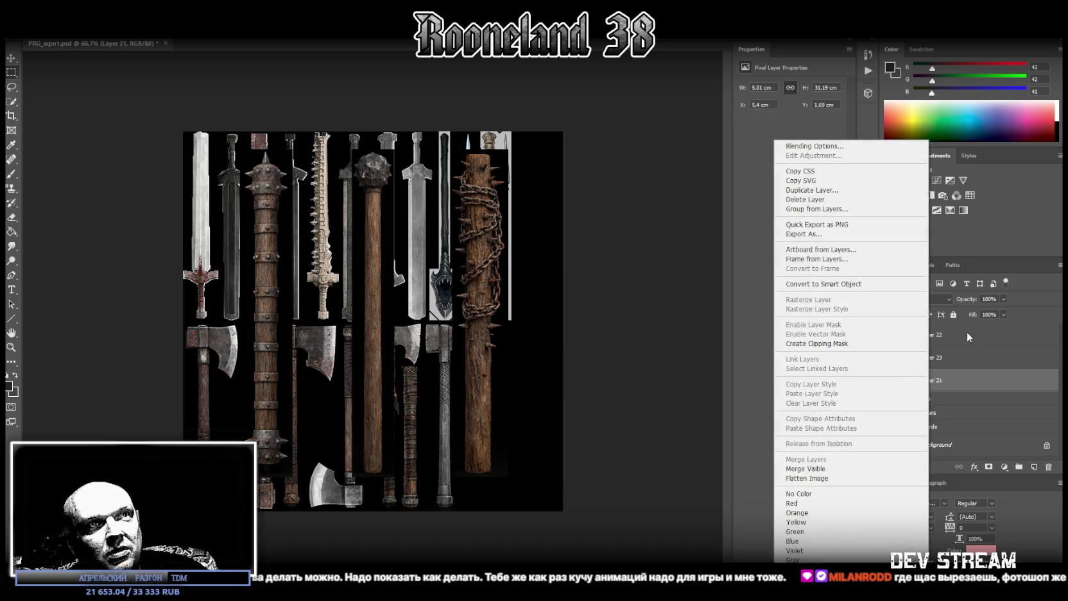
left_click(960, 357)
right_click(960, 357)
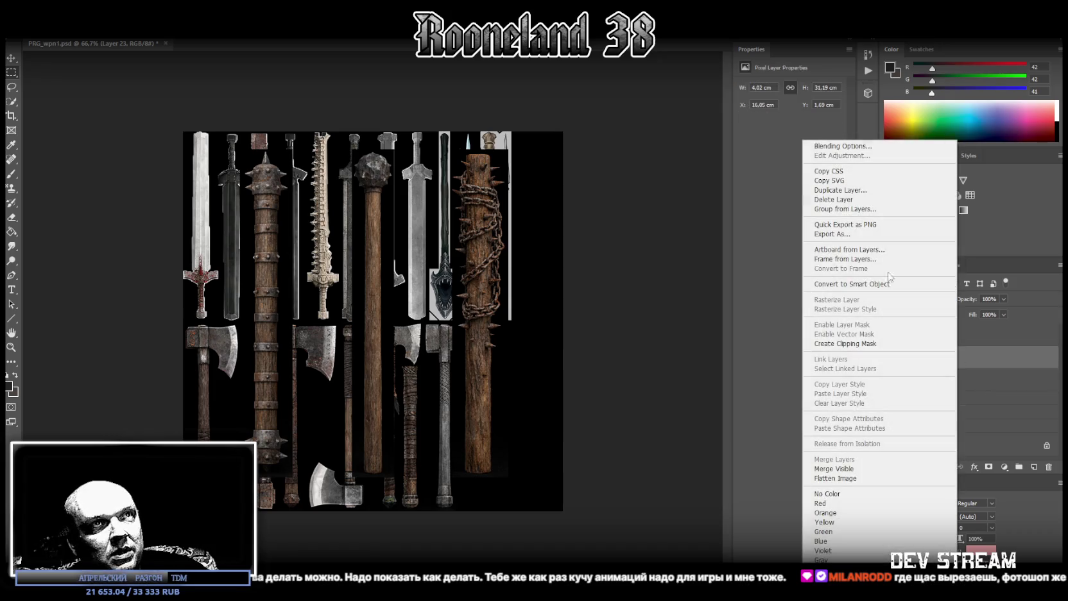
left_click(961, 334)
right_click(961, 334)
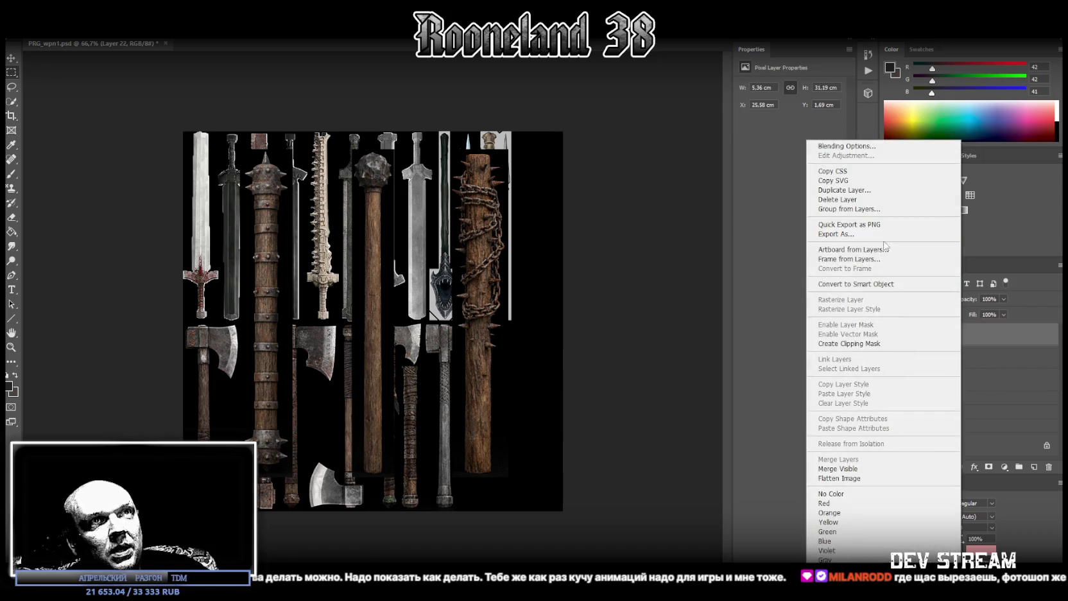
left_click(883, 285)
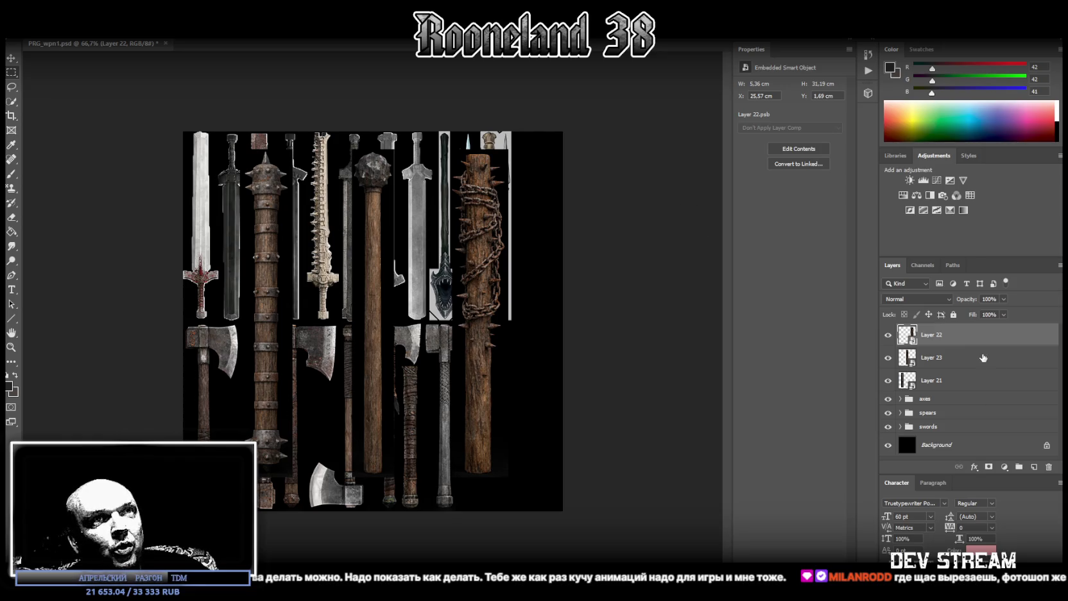
Scale the barbed-wire club on Layer 22 to about half height and place it in the lower row
key("ctrl+t")
left_click_drag(491, 320, 547, 313)
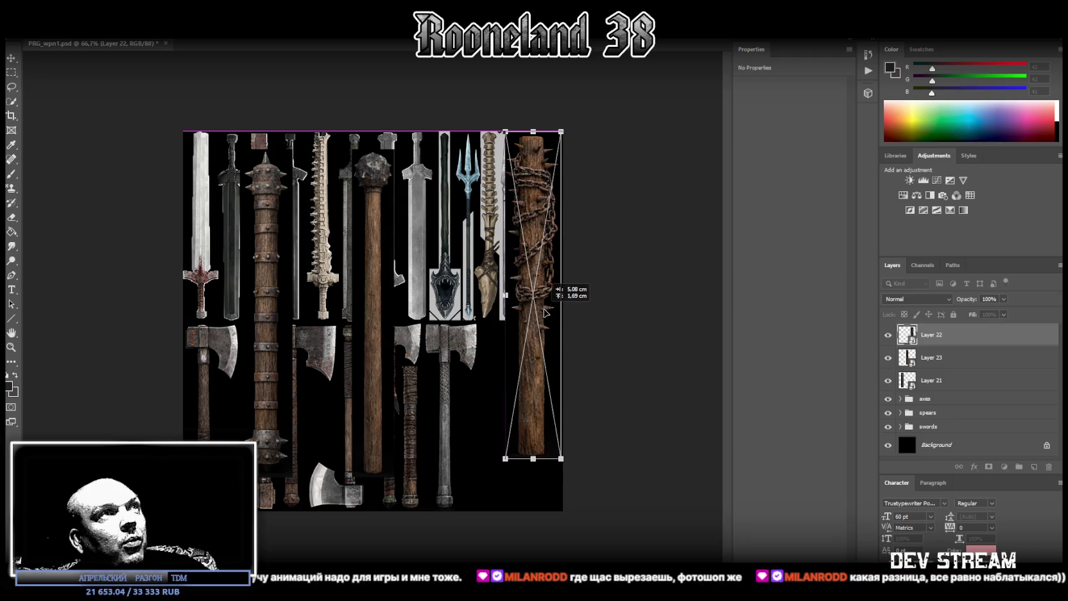
left_click_drag(533, 460, 547, 322)
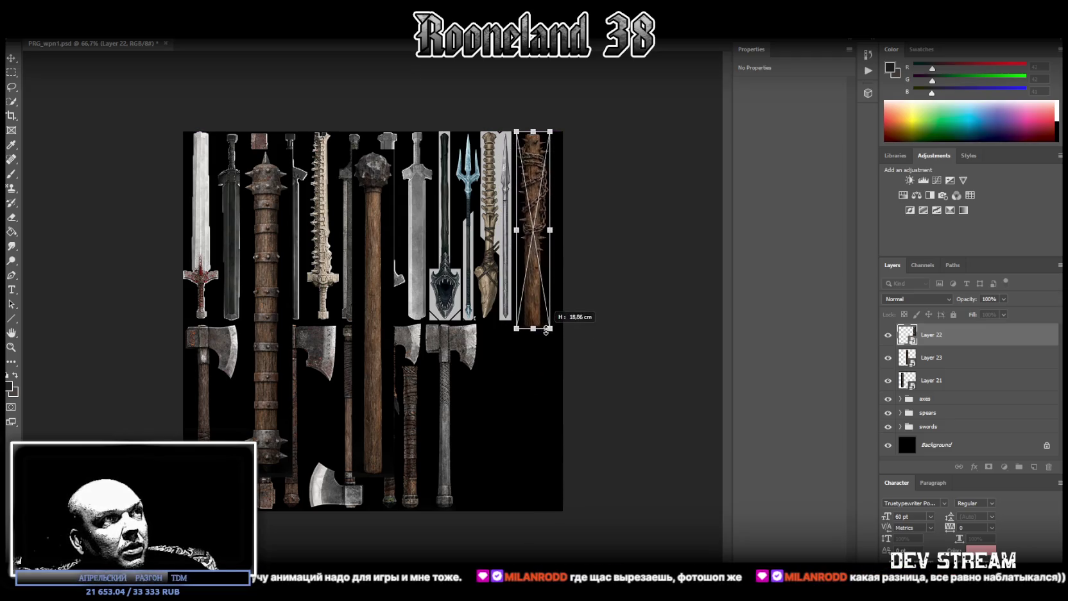
mouse_move(536, 306)
left_mouse_down()
mouse_move(549, 305)
mouse_move(501, 496)
mouse_move(535, 494)
left_mouse_up()
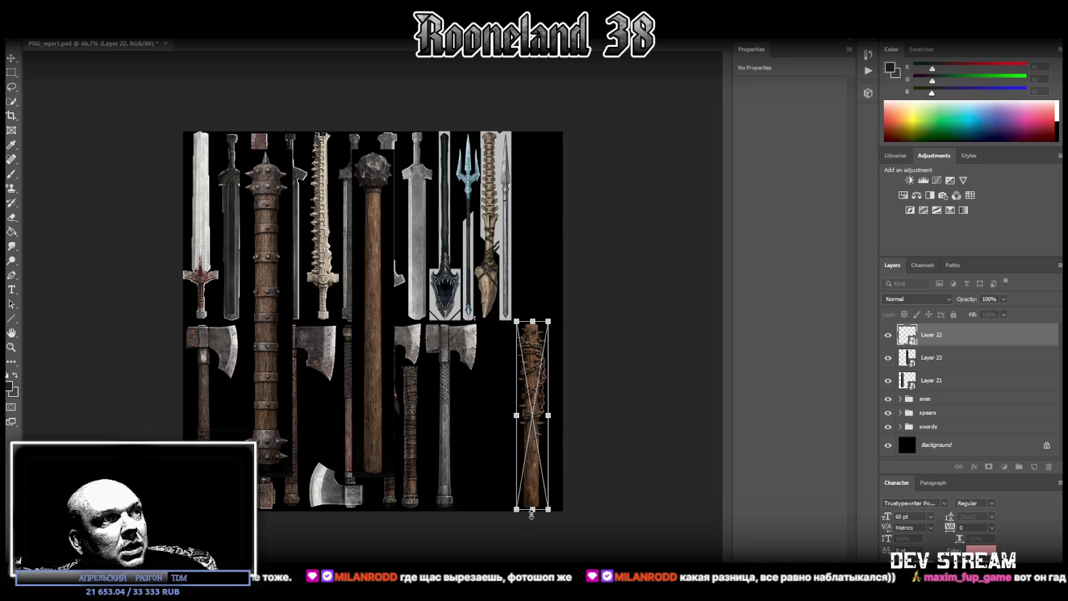
left_click_drag(533, 494, 498, 494)
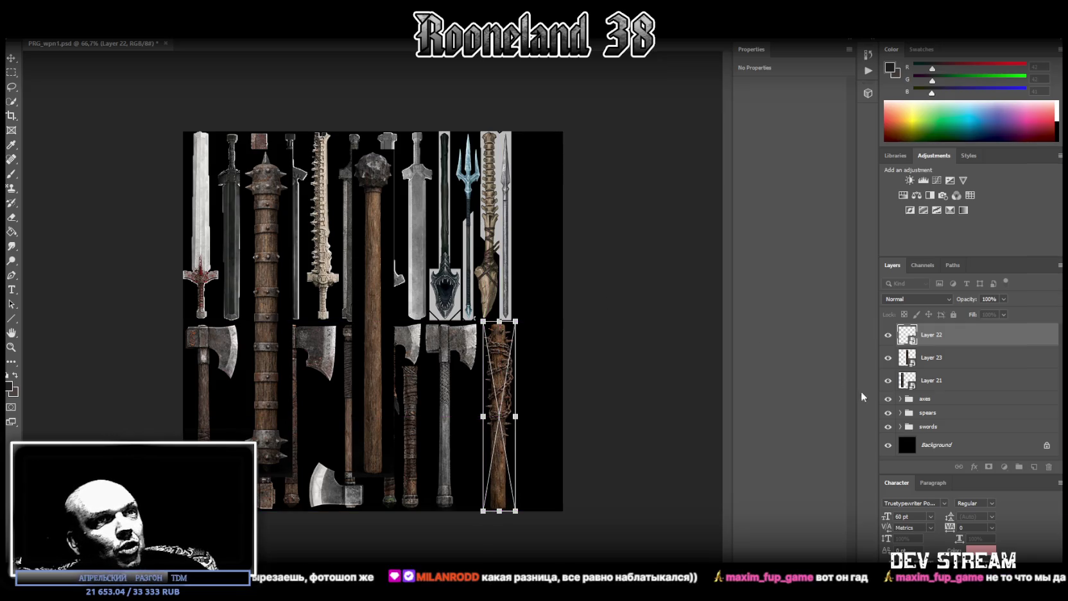
left_click(938, 358)
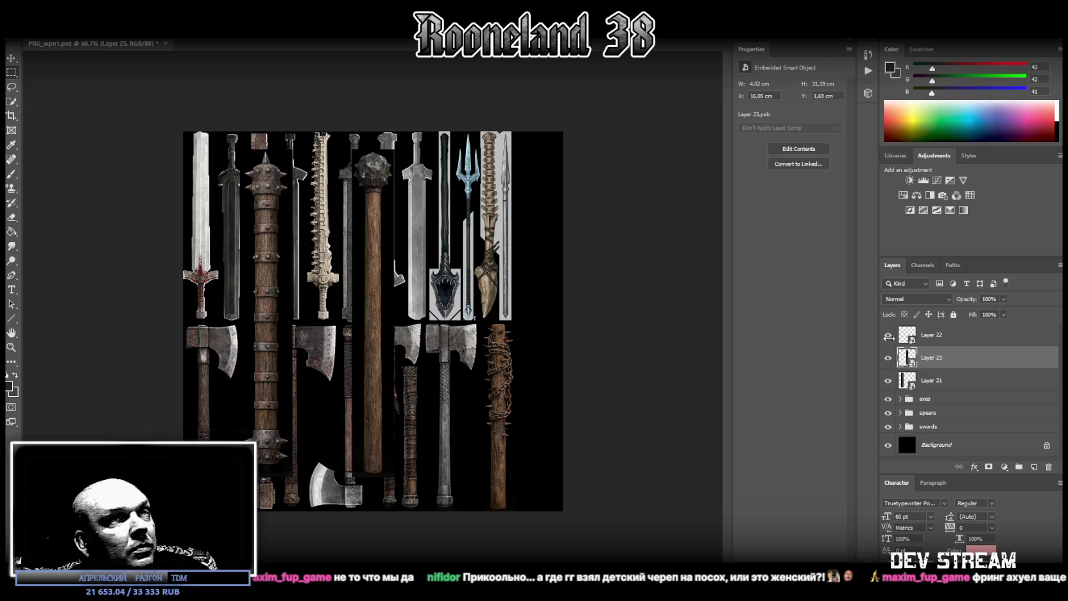
left_click(932, 382)
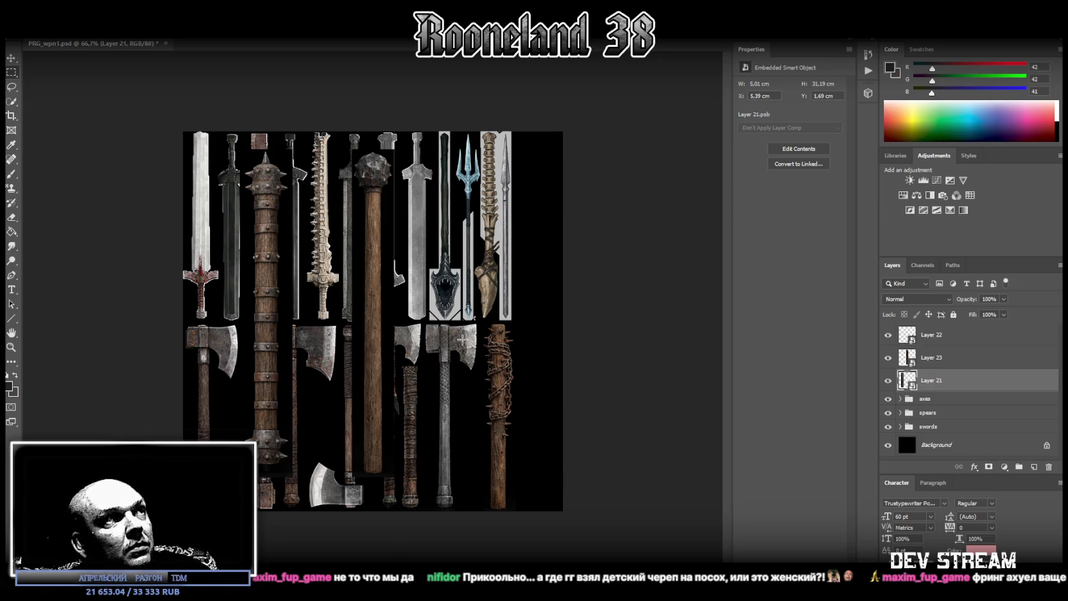
Shrink the studded club on Layer 21 and fit it at the top row's right end
left_click_drag(309, 329, 550, 274)
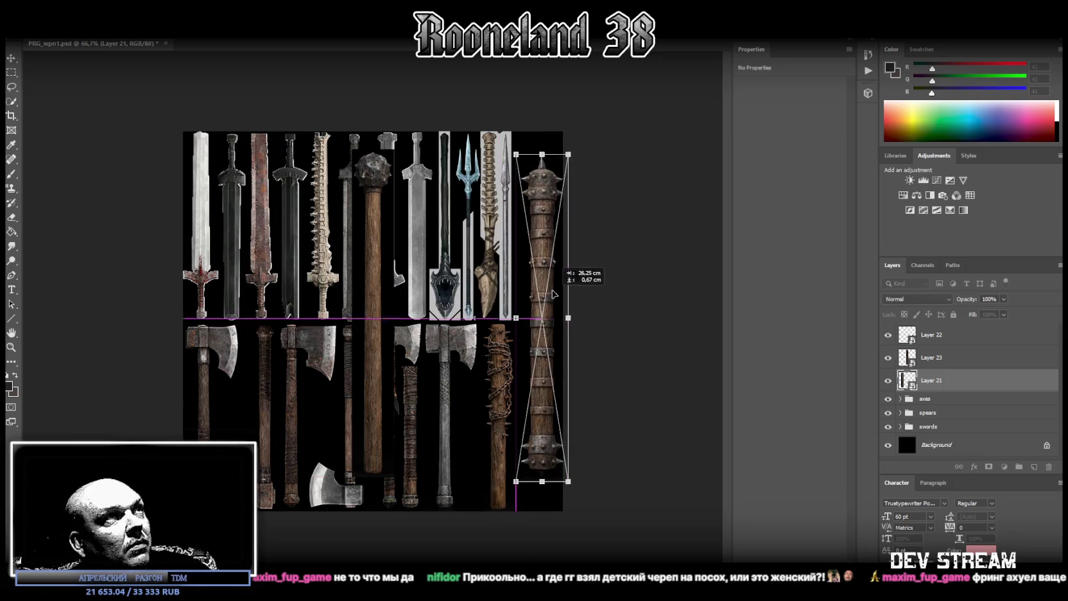
mouse_move(537, 458)
left_mouse_down()
mouse_move(548, 319)
mouse_move(539, 323)
left_mouse_up()
mouse_move(538, 316)
left_mouse_down()
mouse_move(548, 306)
mouse_move(530, 308)
left_mouse_up()
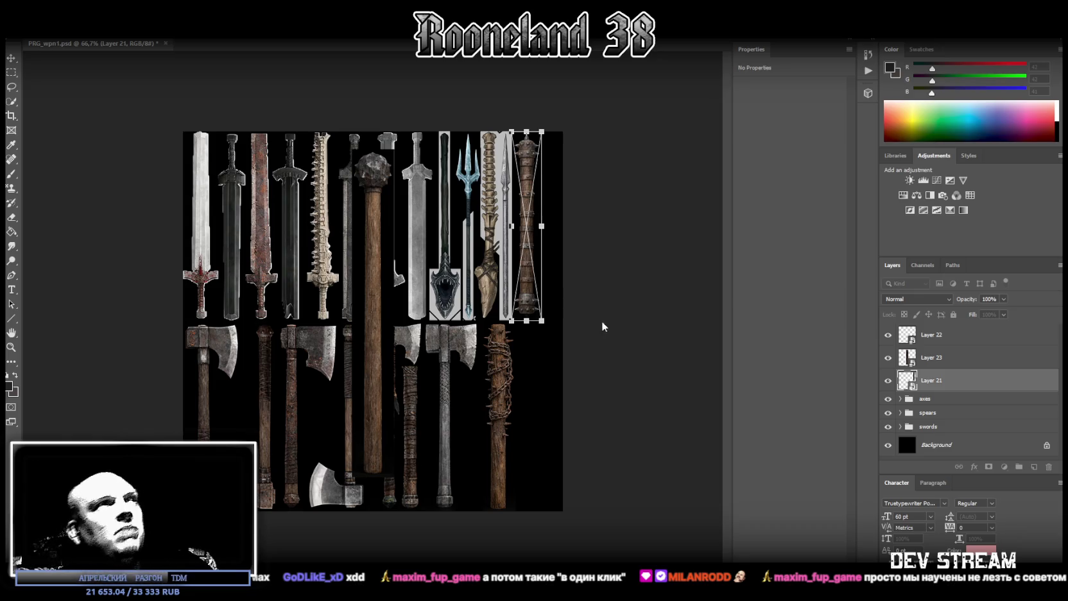
key("Return")
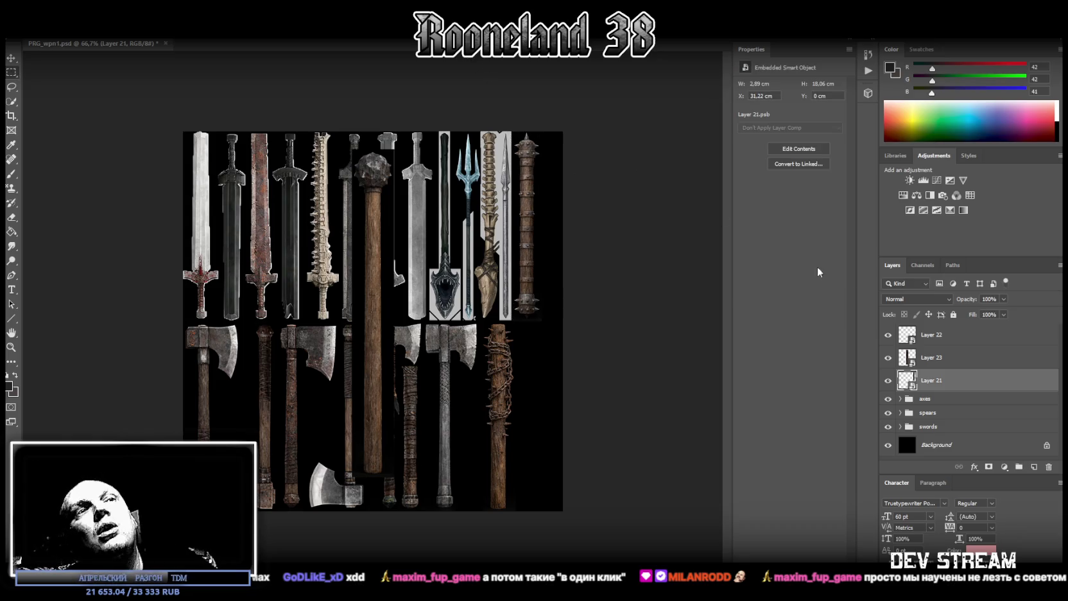
left_click(952, 359)
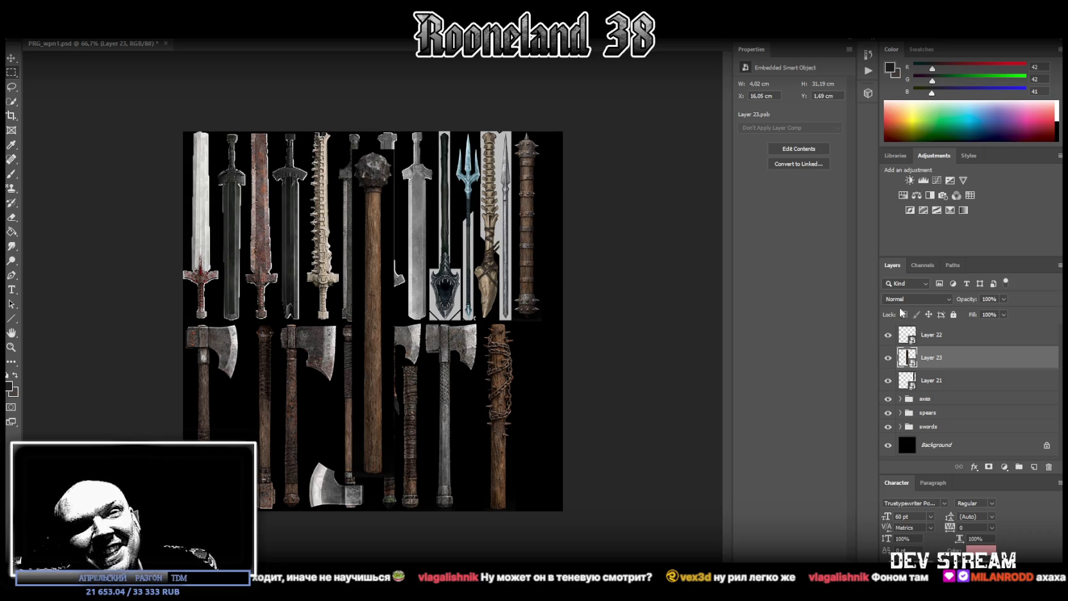
left_click(965, 385)
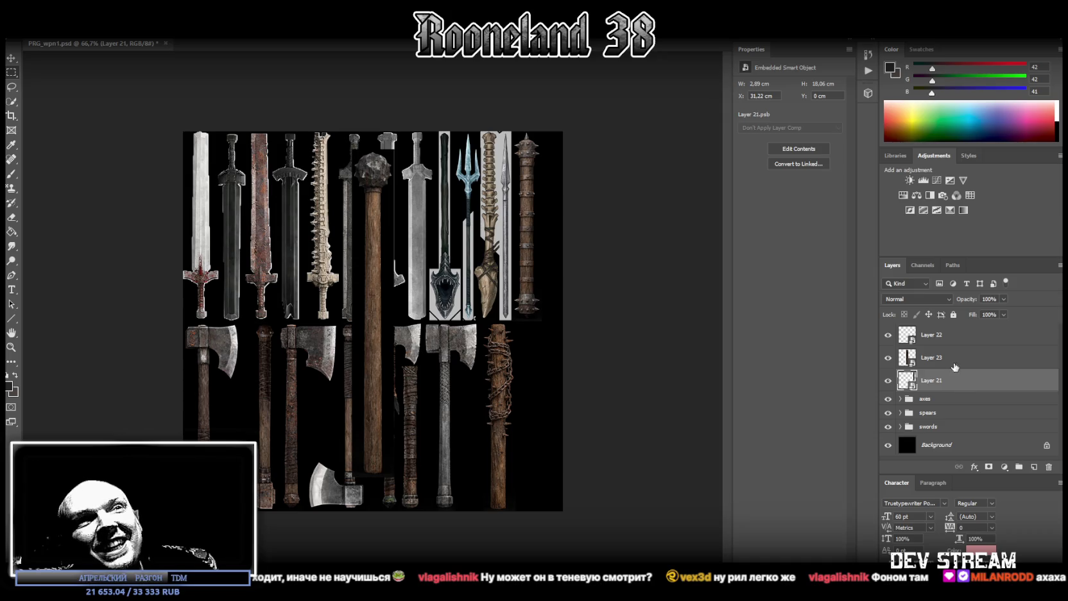
Scale Layer 23's spiked-ball mace down to 2.33 × 18.06 cm at the lower row's right end
left_click(949, 363)
key("v")
mouse_move(364, 240)
left_mouse_down()
mouse_move(484, 257)
mouse_move(526, 229)
left_mouse_up()
left_click_drag(526, 183, 533, 346)
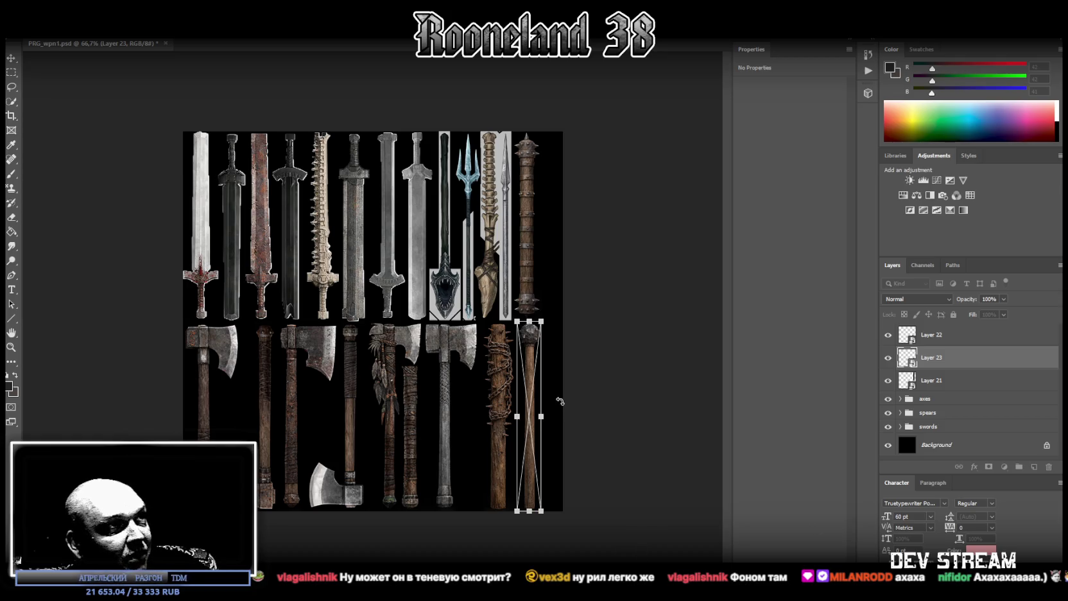
left_click_drag(529, 350, 521, 349)
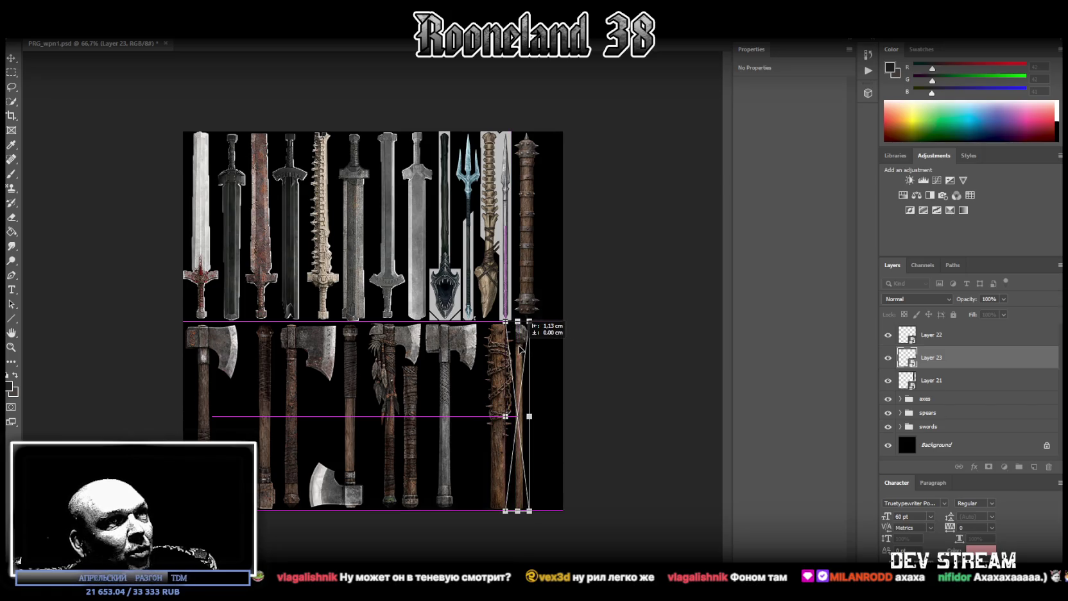
key("Return")
Nudge the studded club, barbed-wire club and mace (Layers 21–23) into alignment along the lower row
left_click(552, 358)
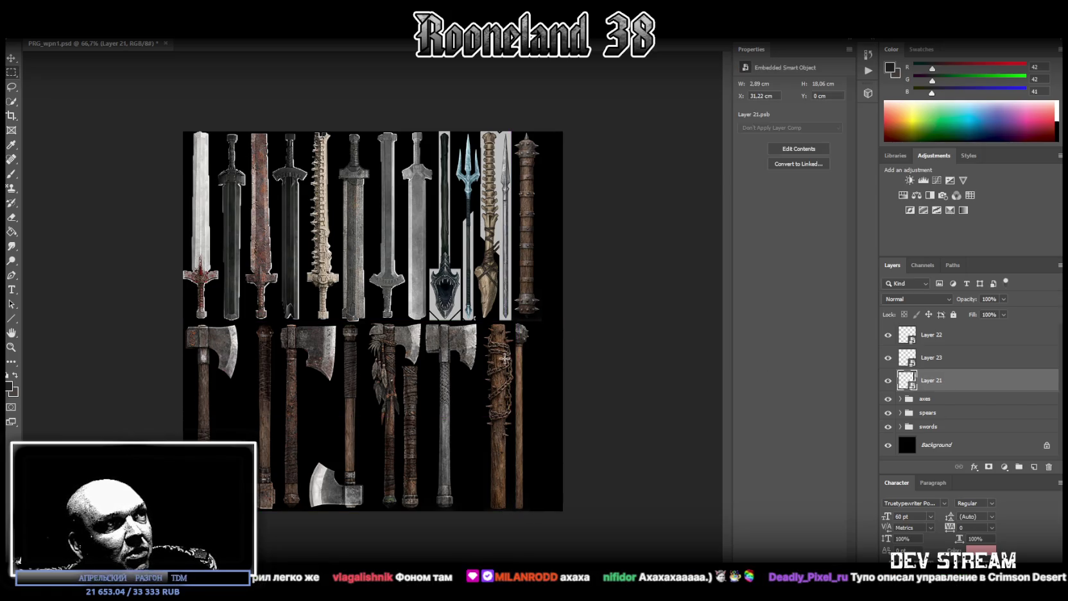
left_click(11, 59)
left_click_drag(503, 363, 545, 362)
left_click(938, 357)
left_click(930, 334)
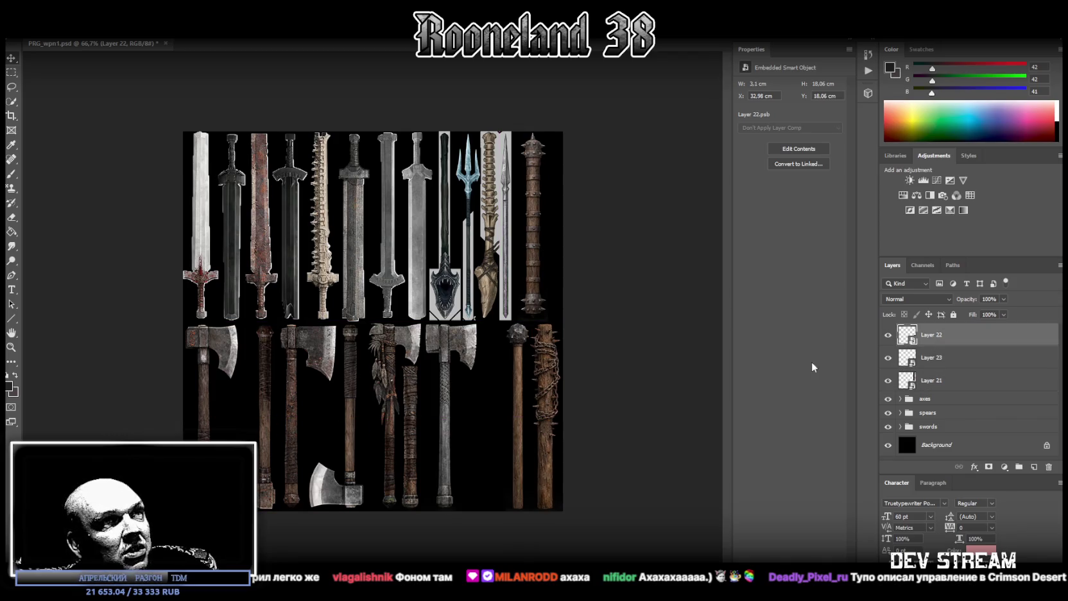
left_click(936, 360)
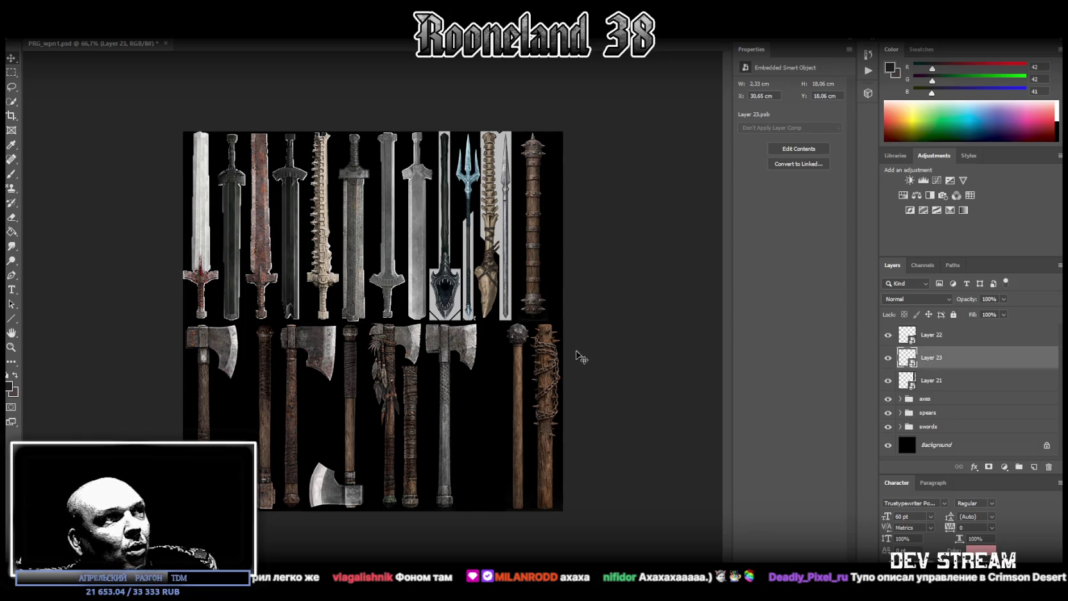
left_click_drag(518, 383, 512, 383)
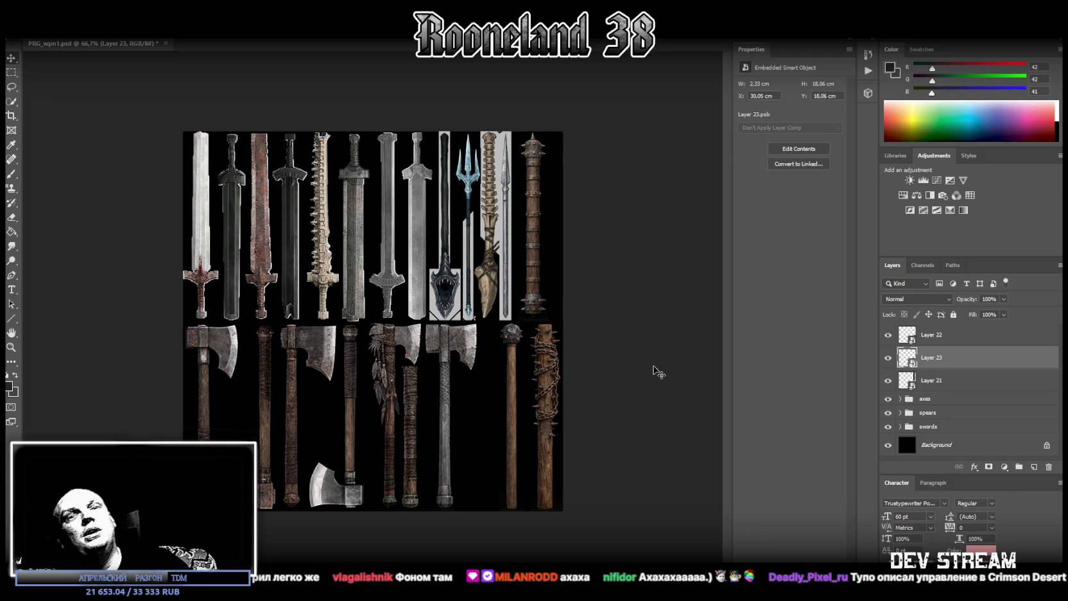
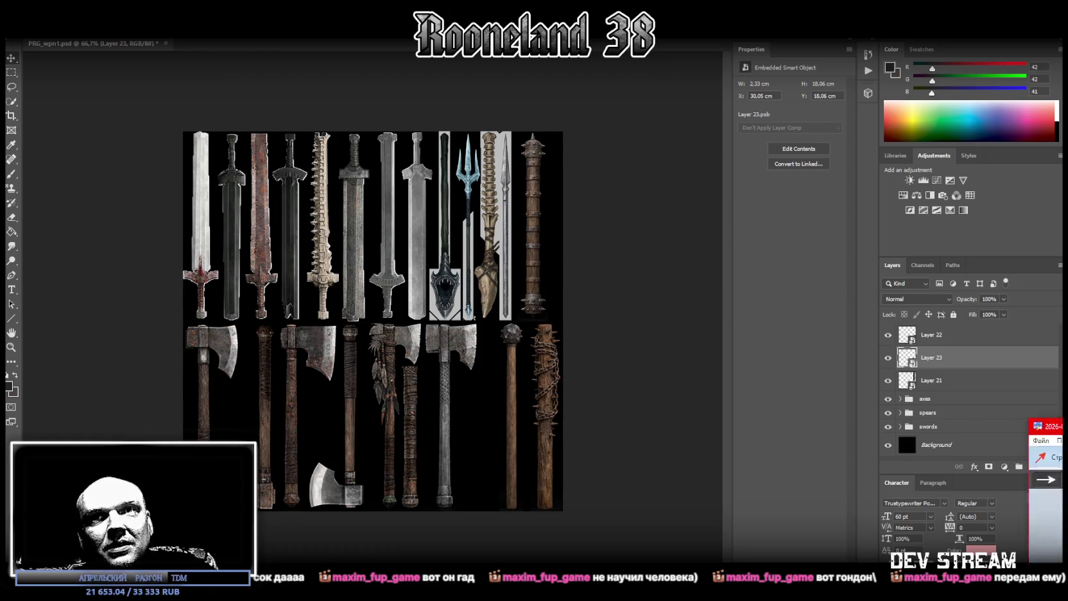
Crop the chat screenshot to its last few chat lines, apply, and close the Yandex Disk editor
left_click(588, 96)
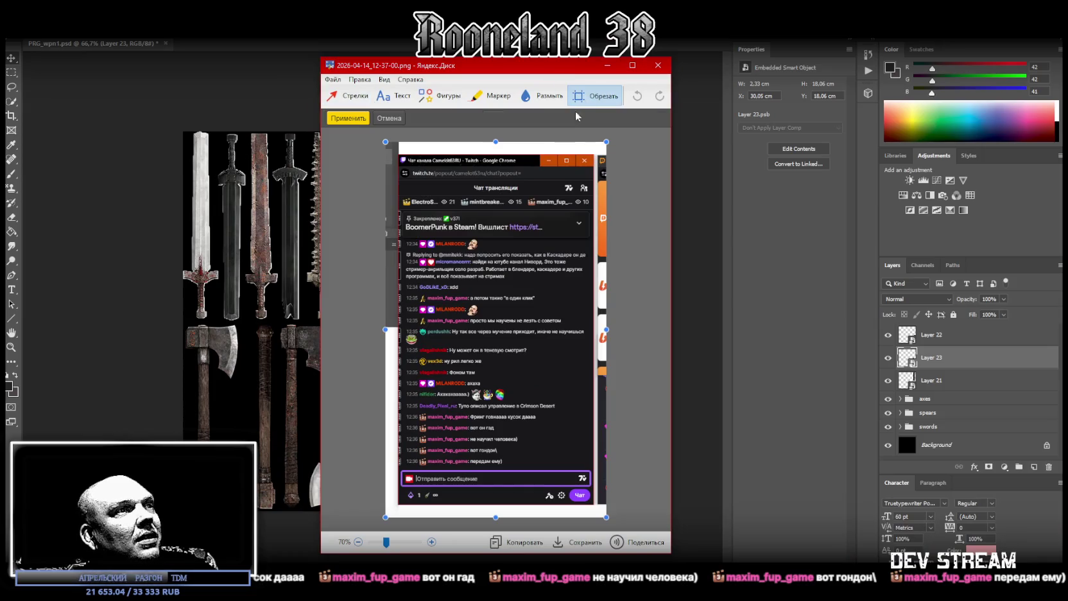
left_click_drag(529, 466, 403, 442)
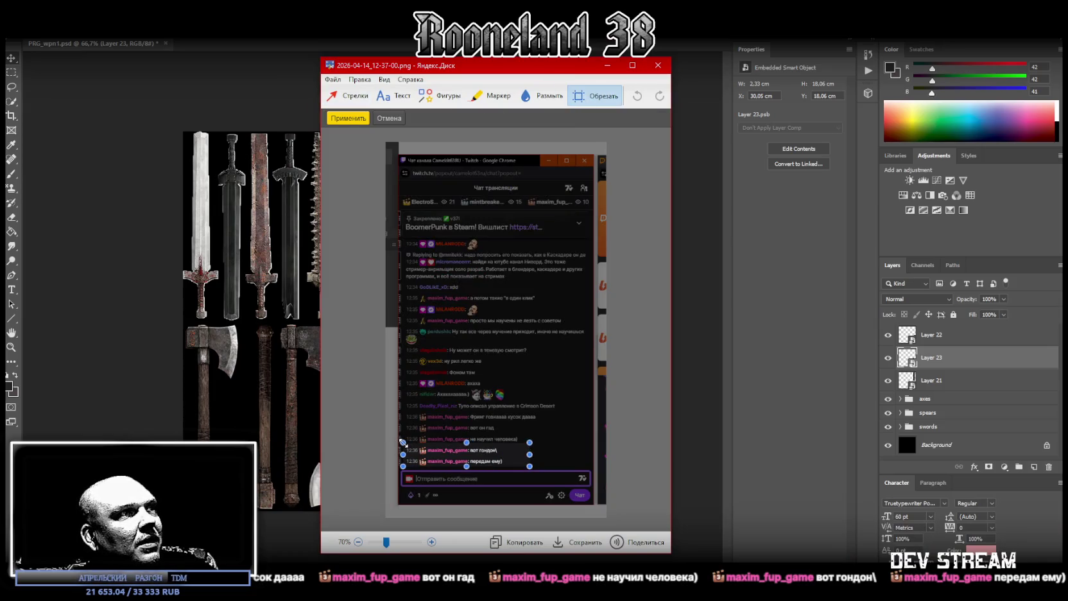
left_click_drag(466, 442, 466, 444)
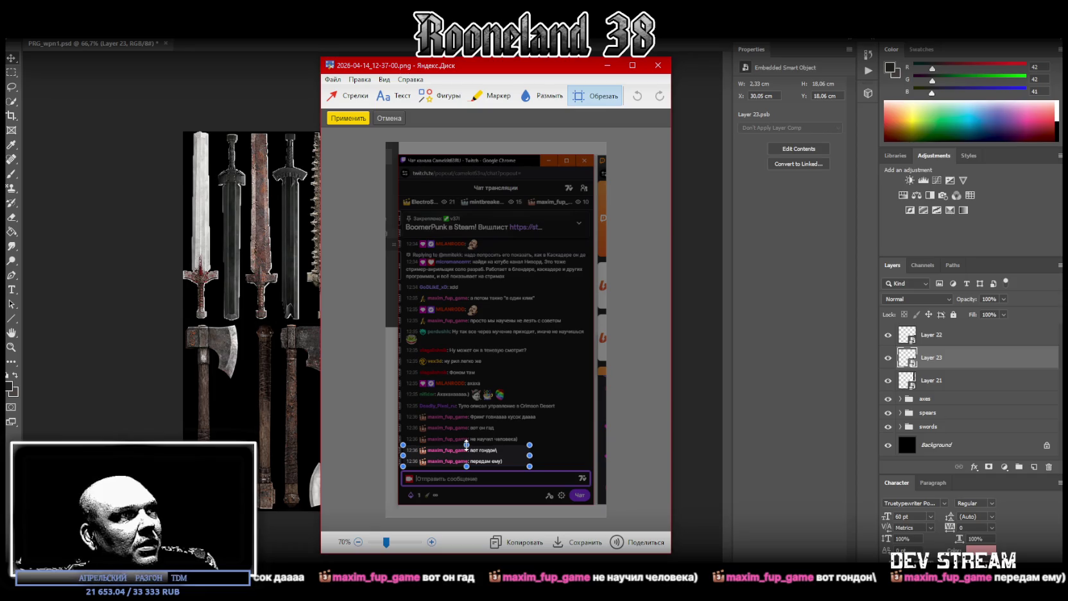
left_click_drag(529, 455, 508, 455)
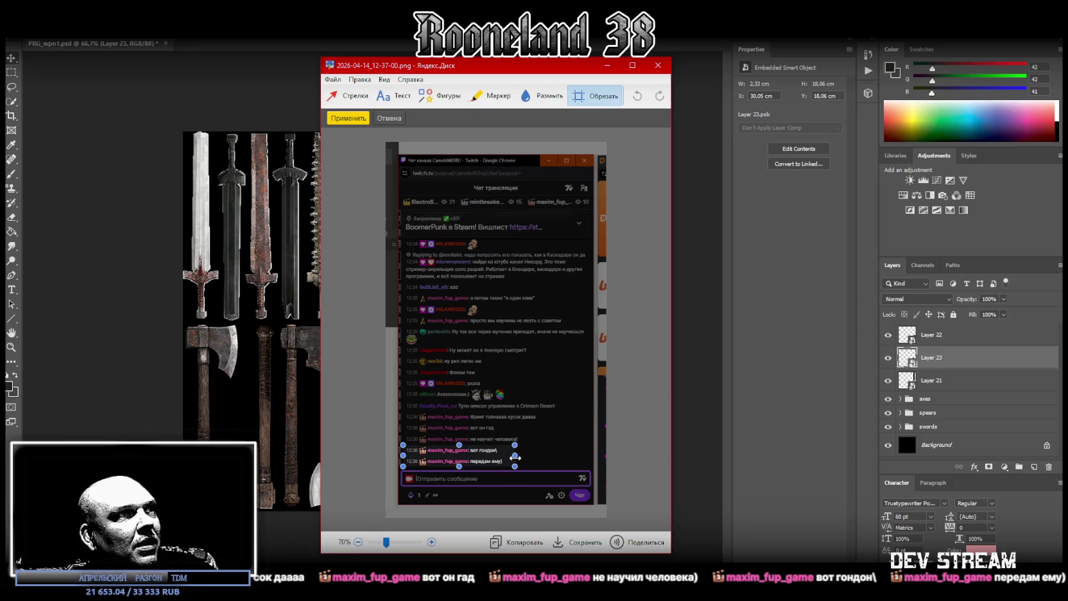
left_click(539, 102)
left_click(525, 51)
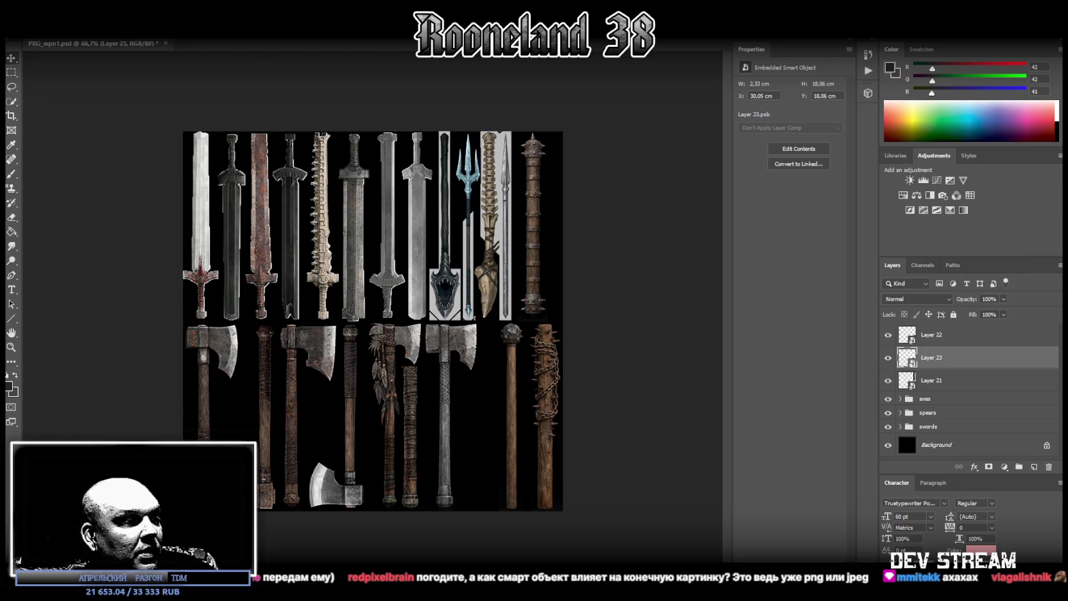
Switch from Photoshop to the Unity editor with Alt+Tab
key("alt+Tab")
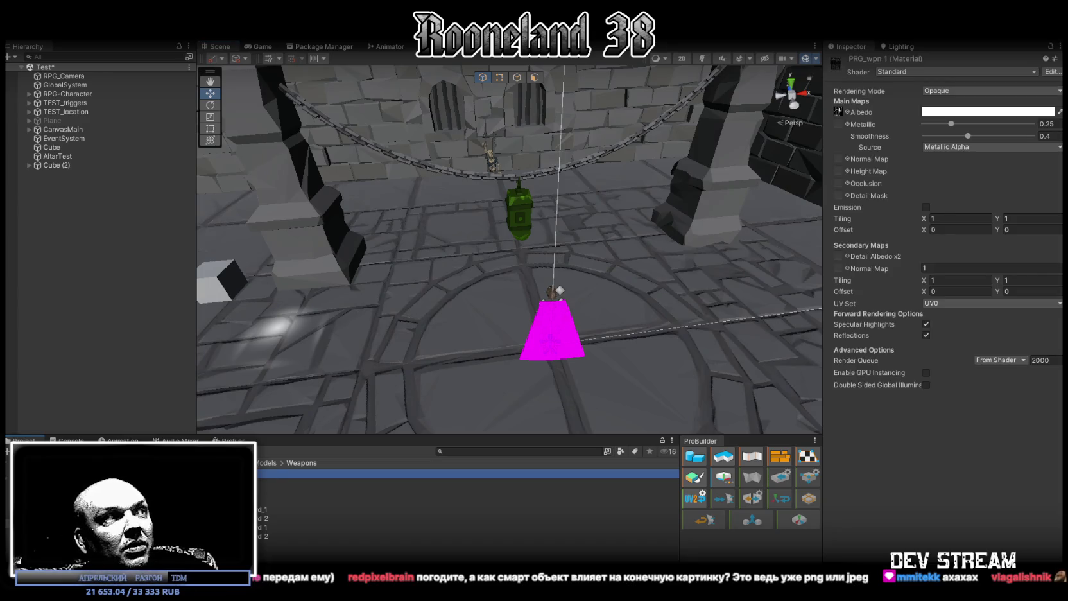
Compare PRG_wpn 1 material with its texture import settings, then open Photoshop's Layer 23 context menu
left_click(269, 491)
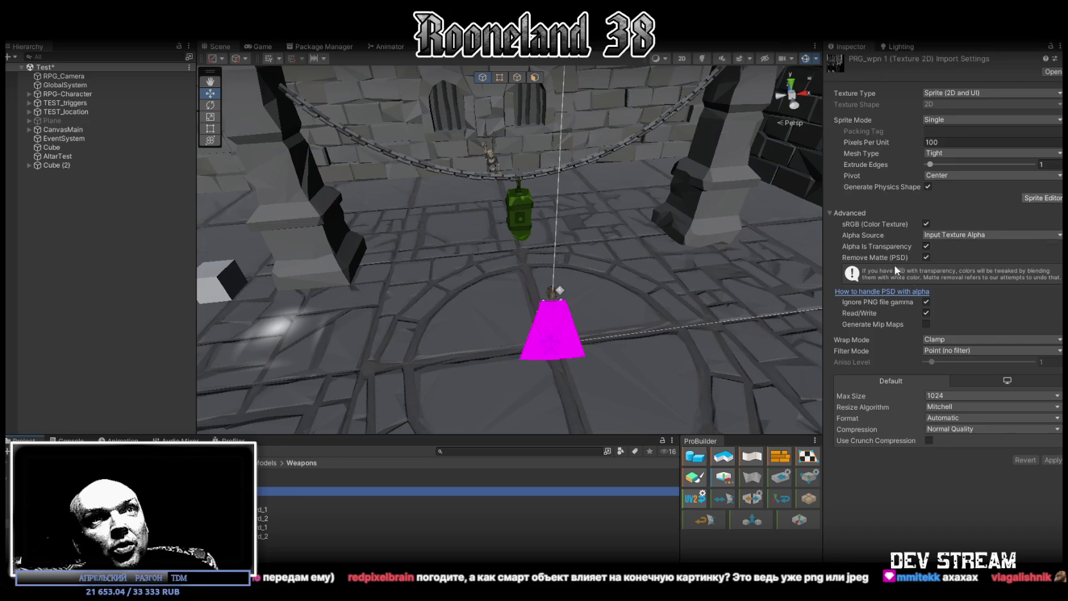
left_click(270, 473)
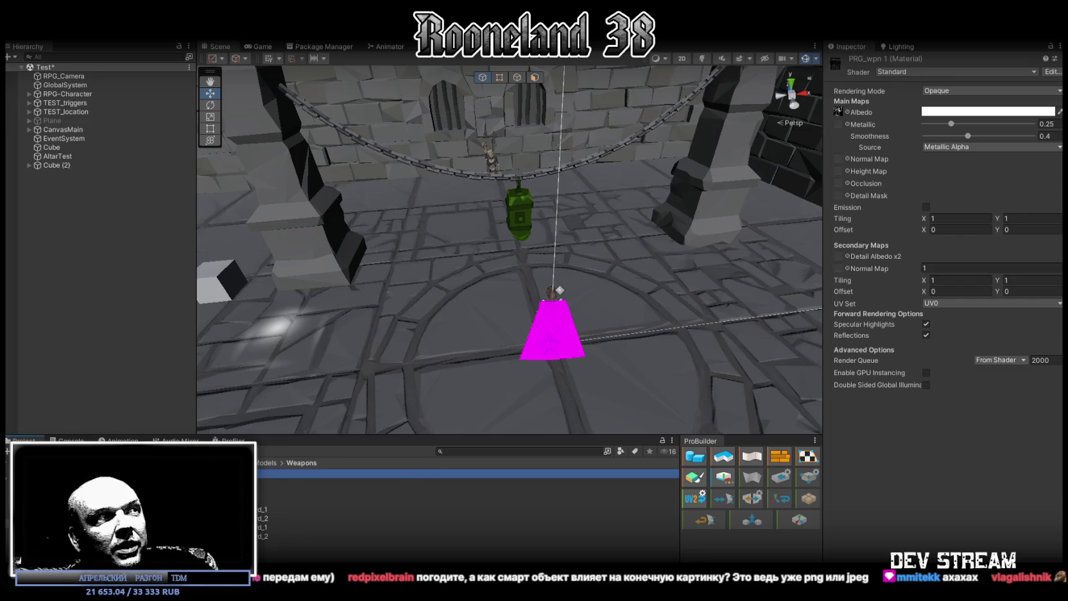
key("Down")
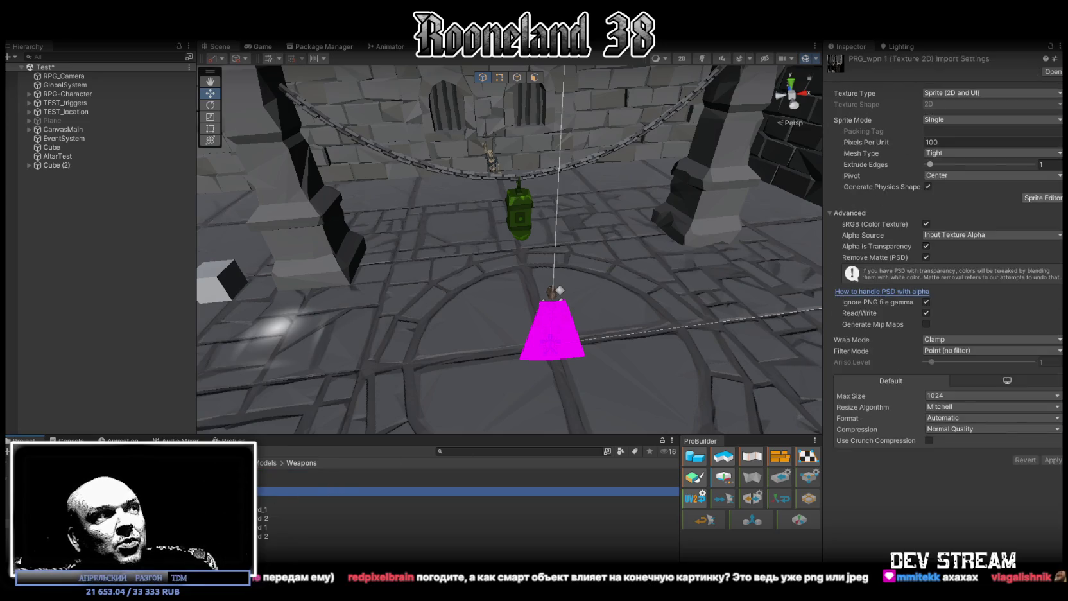
key("Up")
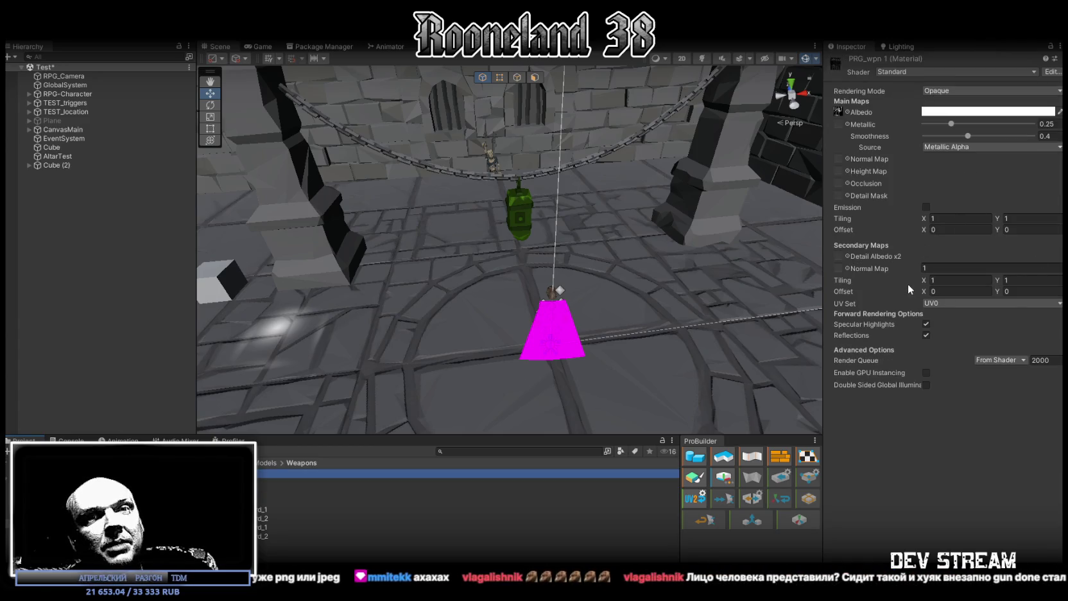
key("Down")
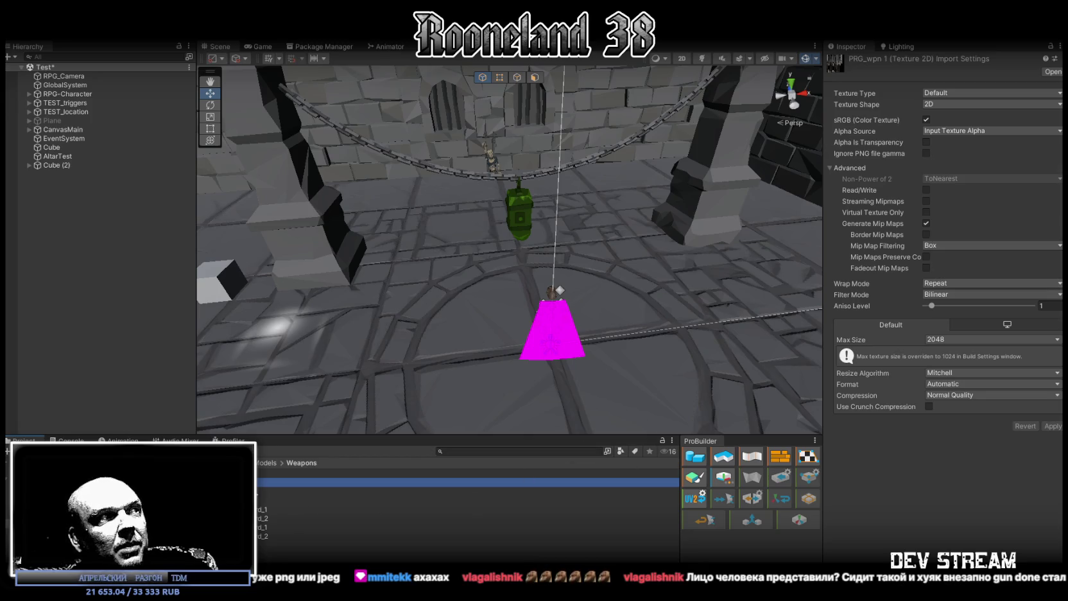
key("Down")
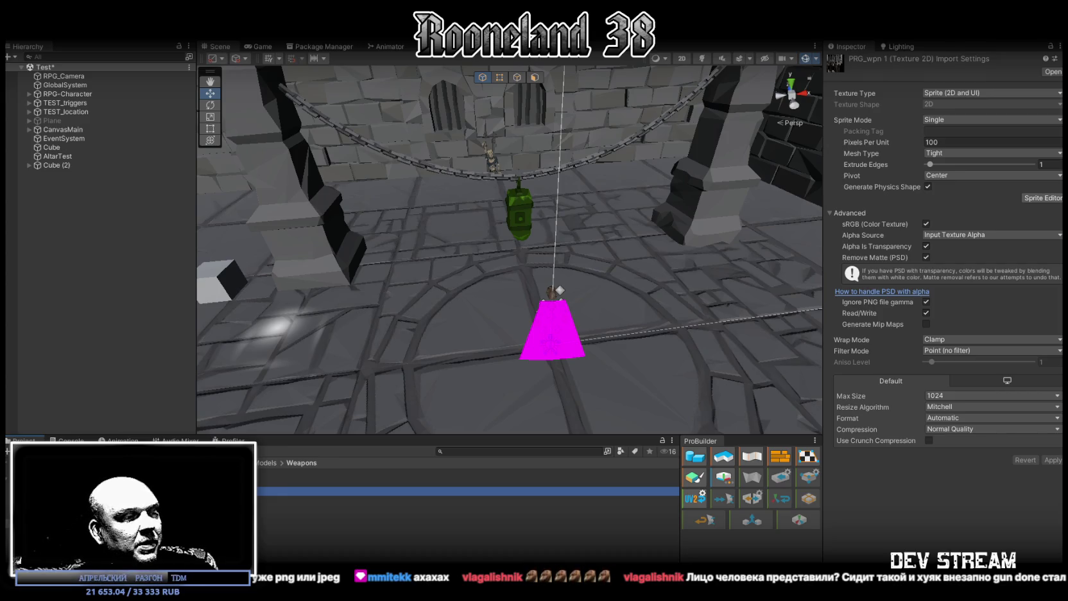
key("alt+Tab")
right_click(919, 358)
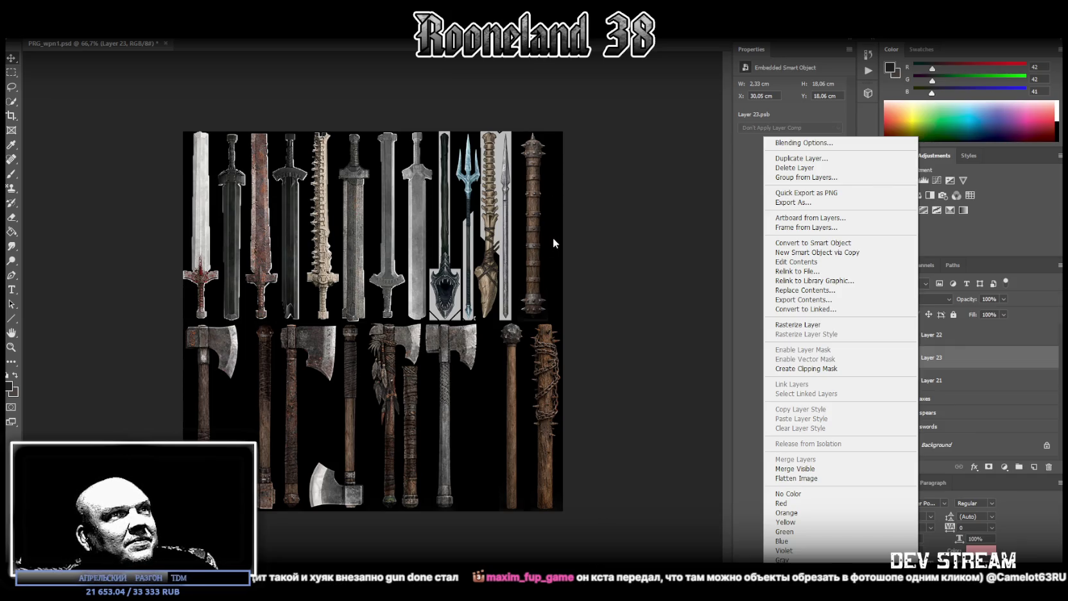
Dismiss the Layer 23 context menu and pick the Zoom tool
left_click(605, 219)
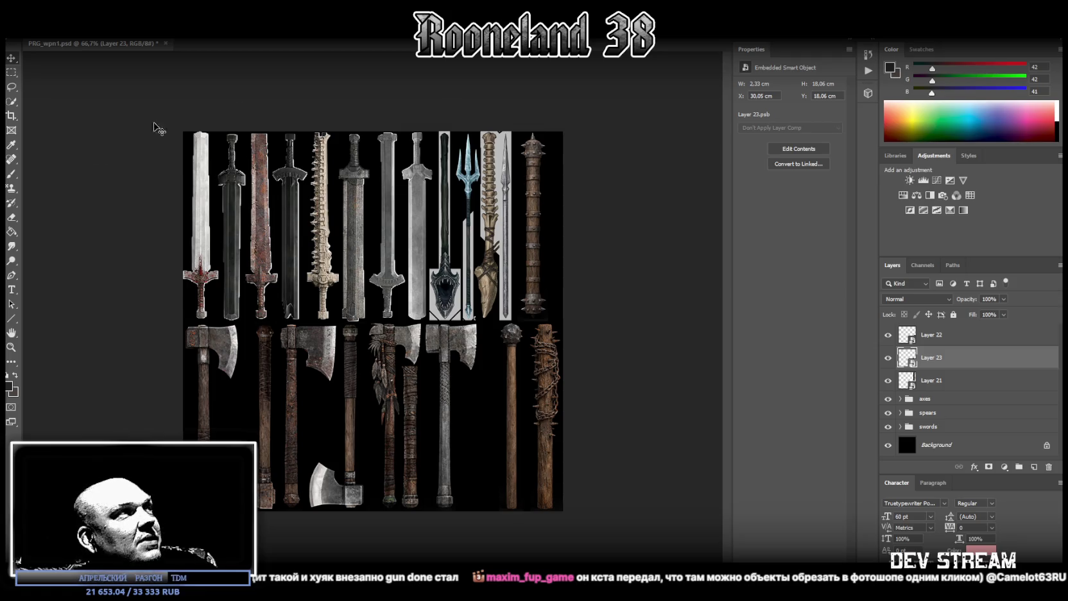
left_click(11, 346)
With Layer 21 active, save the sheet as PNG over PRG_wpn1.png, then switch to Blockbench
left_click_drag(523, 298, 615, 274)
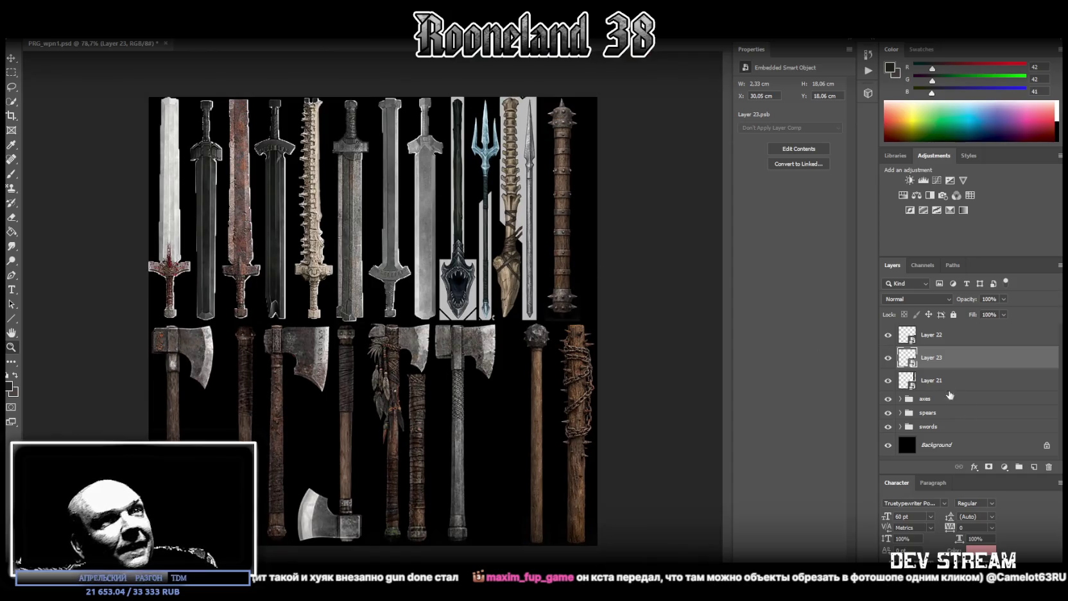
left_click(933, 379)
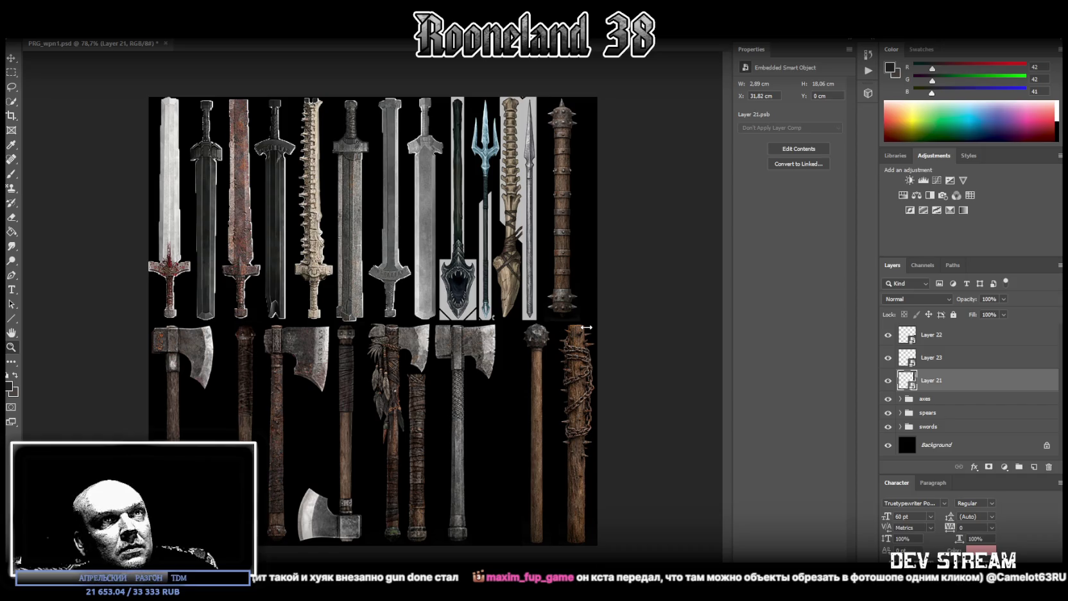
left_click(25, 33)
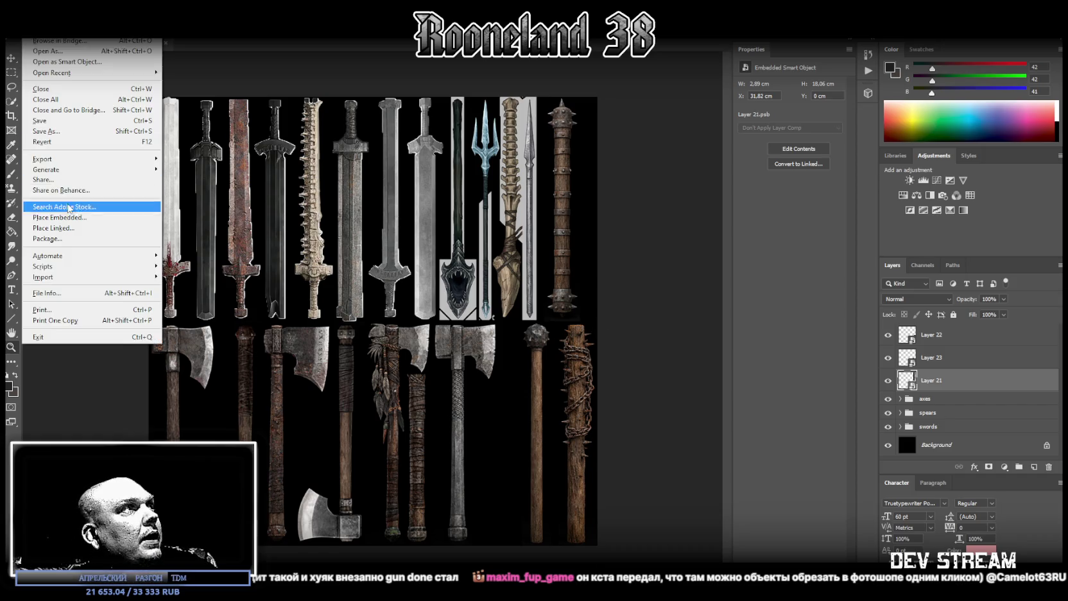
left_click(71, 134)
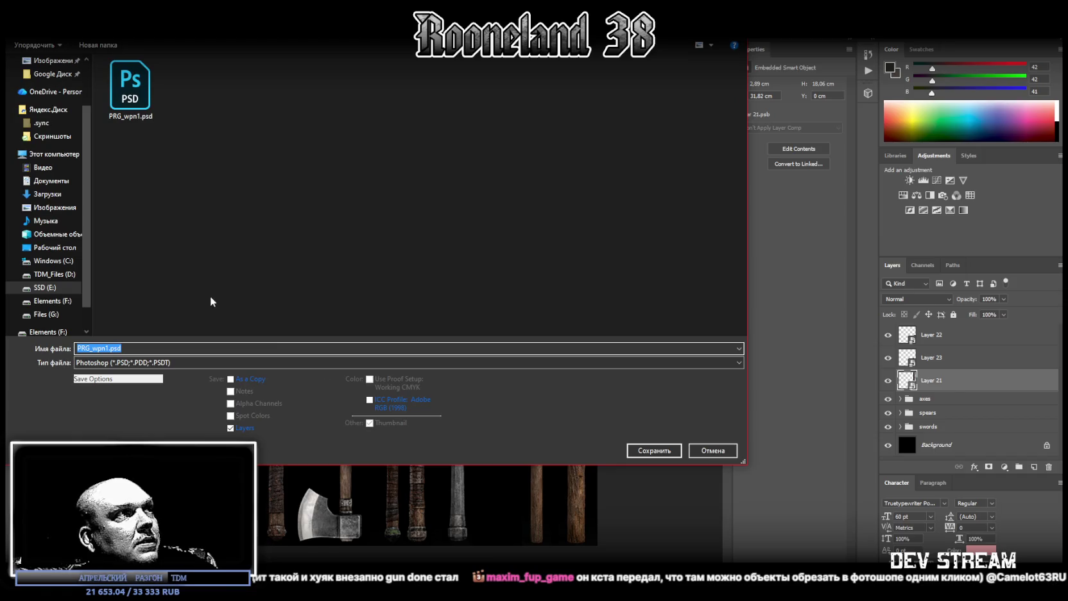
left_click(192, 361)
left_click(193, 515)
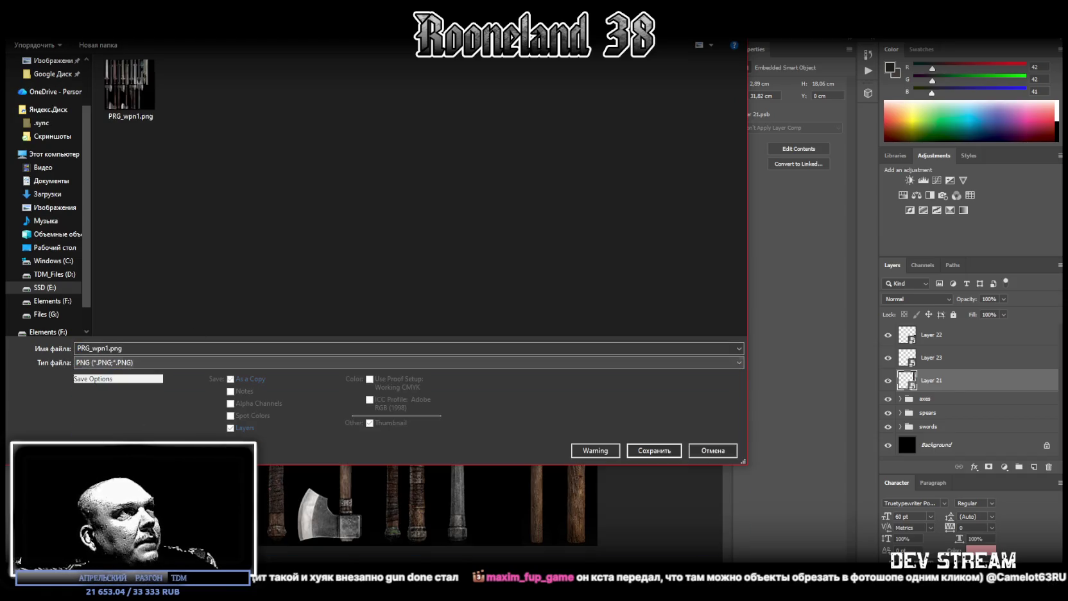
double_click(128, 84)
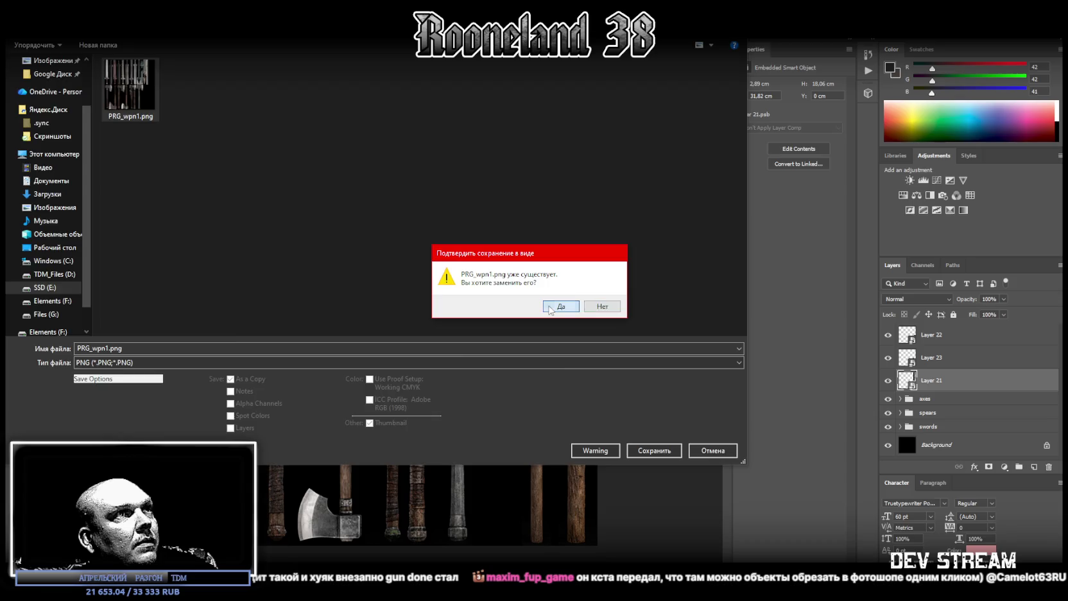
left_click(552, 308)
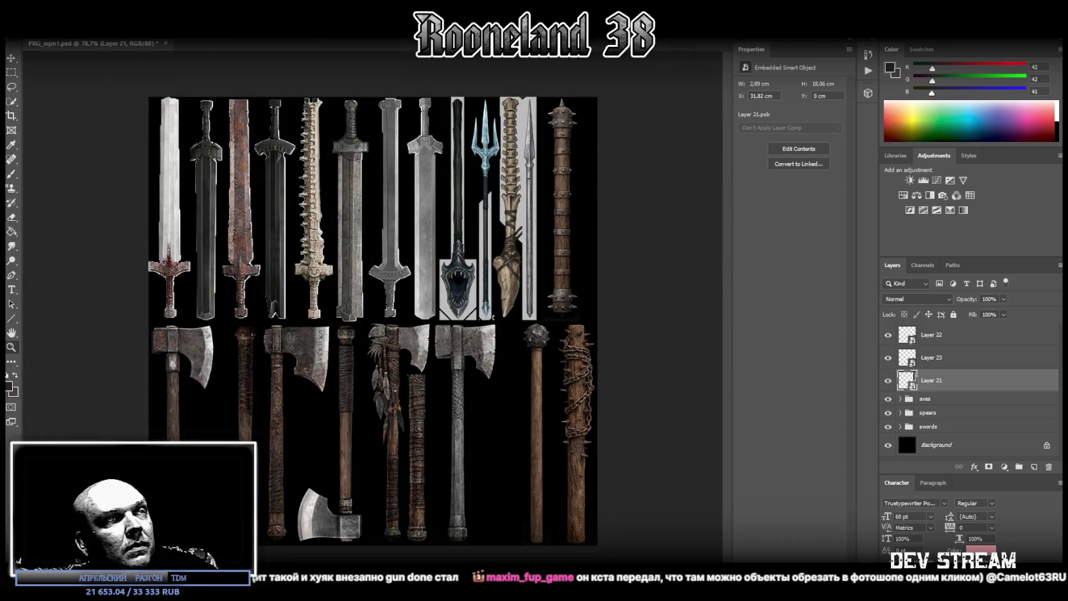
key("alt+Tab")
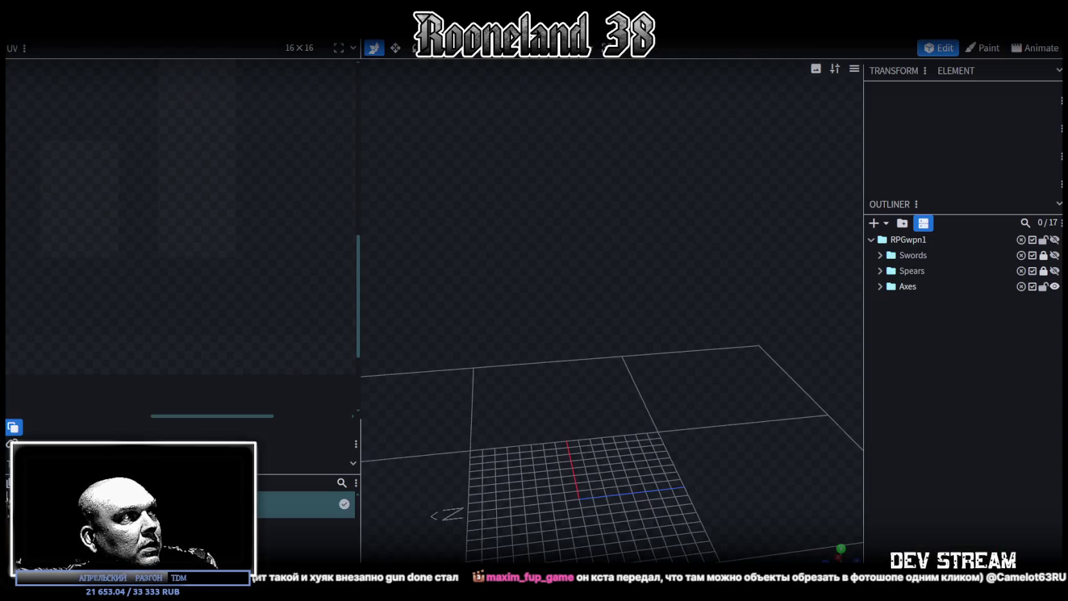
Create a new outliner folder named Stuffs and nest it inside RPGwpn1
right_click(103, 504)
left_click(148, 436)
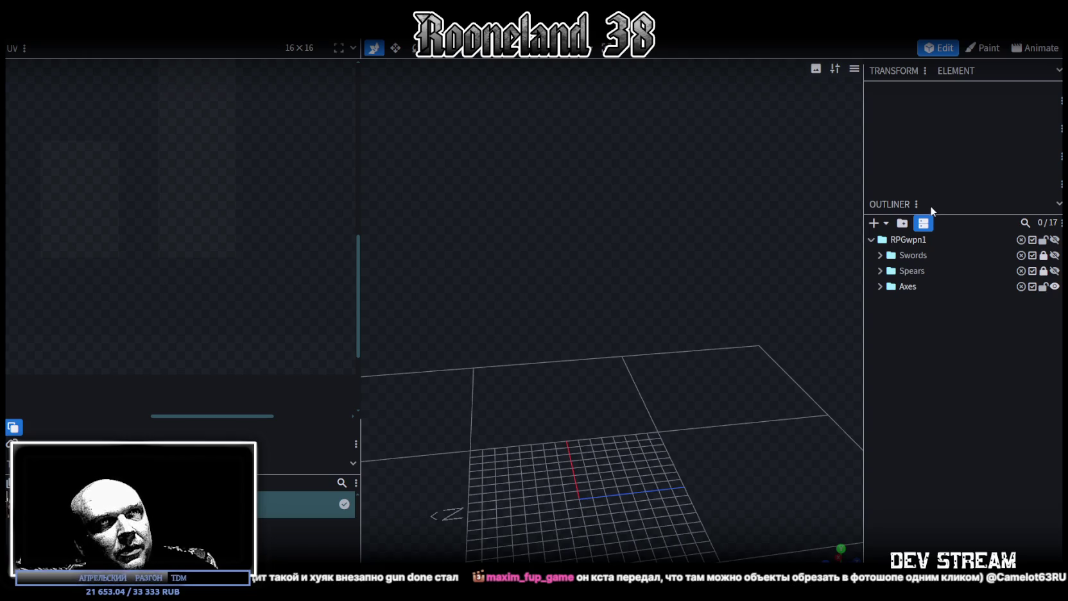
left_click(902, 223)
double_click(902, 302)
key("BackSpace")
key("BackSpace")
key("BackSpace")
key("BackSpace")
key("BackSpace")
type("Stuffs")
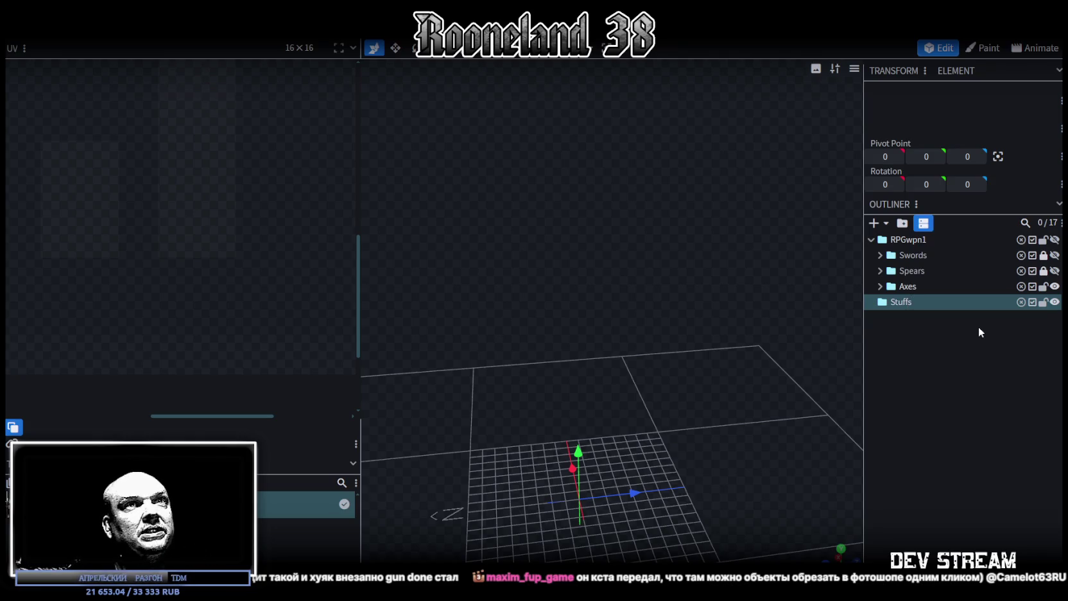
left_click_drag(902, 301, 934, 245)
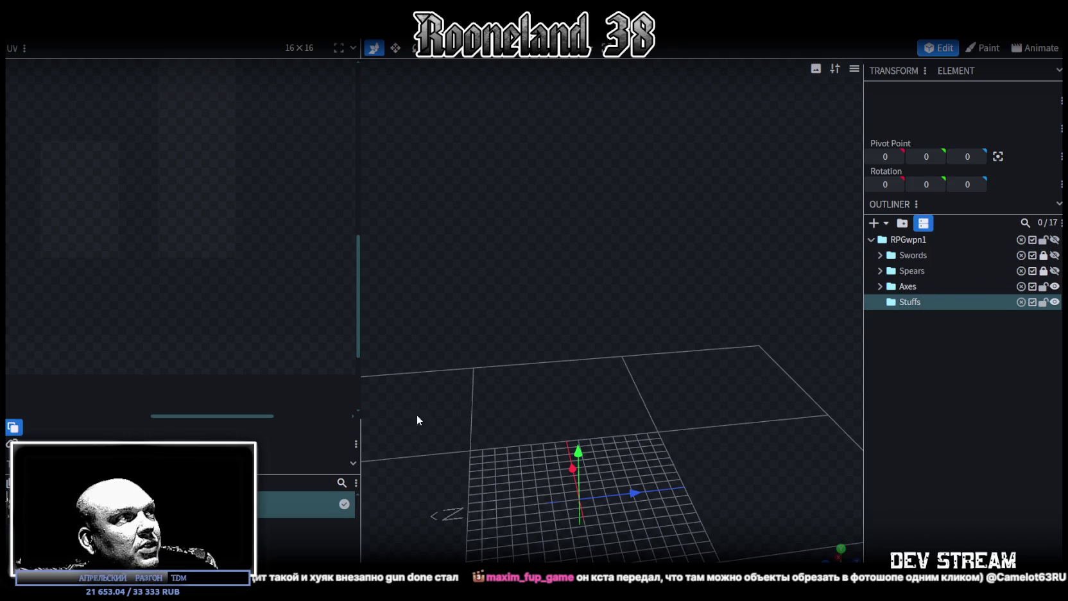
Duplicate the RPGwpn_2spear_4 spear from the Spears folder
left_click(880, 271)
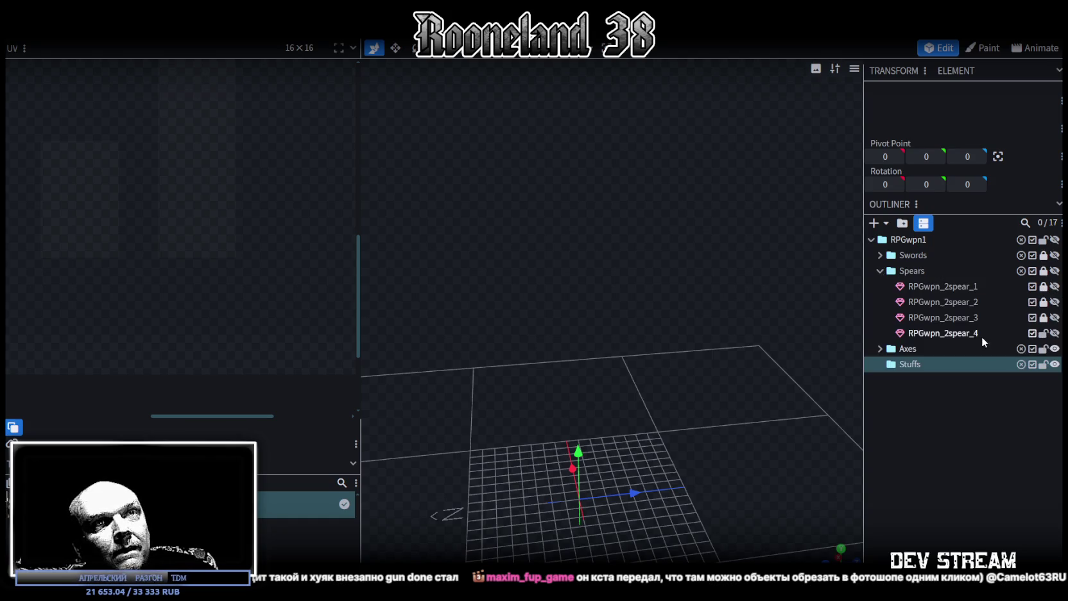
left_click(1045, 333)
key("ctrl+d")
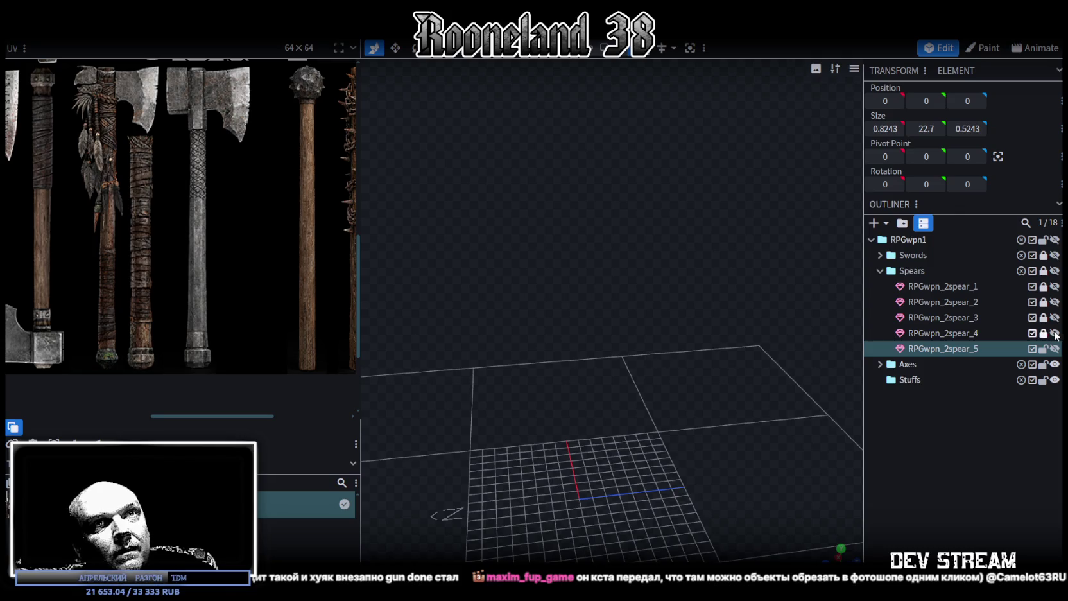
Move the spear copy into Stuffs and rename it RPGwpn_2stuff_1
left_click(1055, 333)
mouse_move(963, 349)
left_mouse_down()
mouse_move(947, 383)
mouse_move(967, 381)
left_mouse_up()
double_click(930, 380)
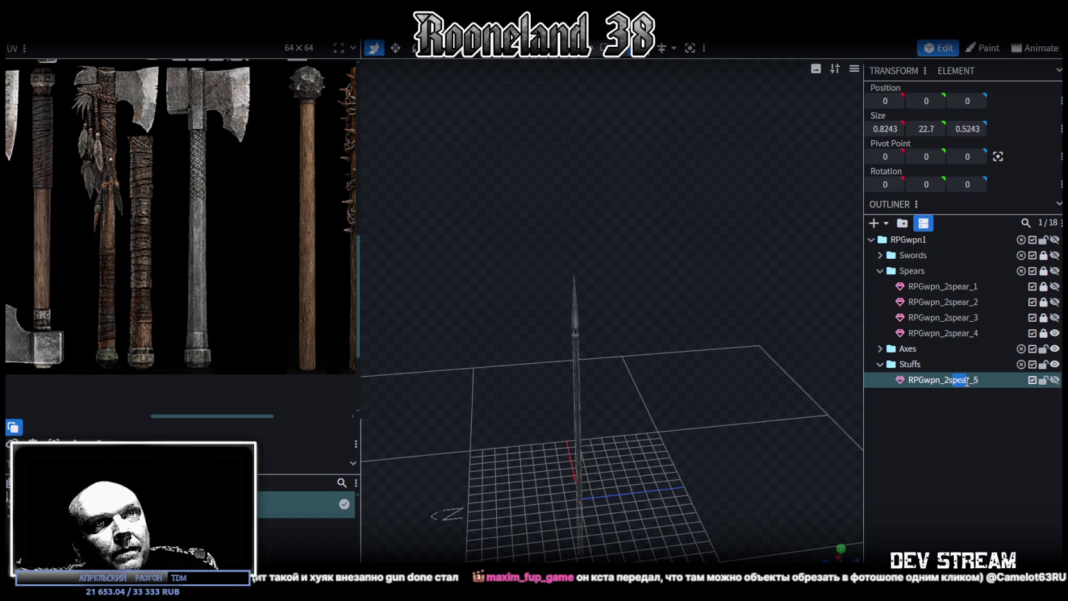
type("tuff")
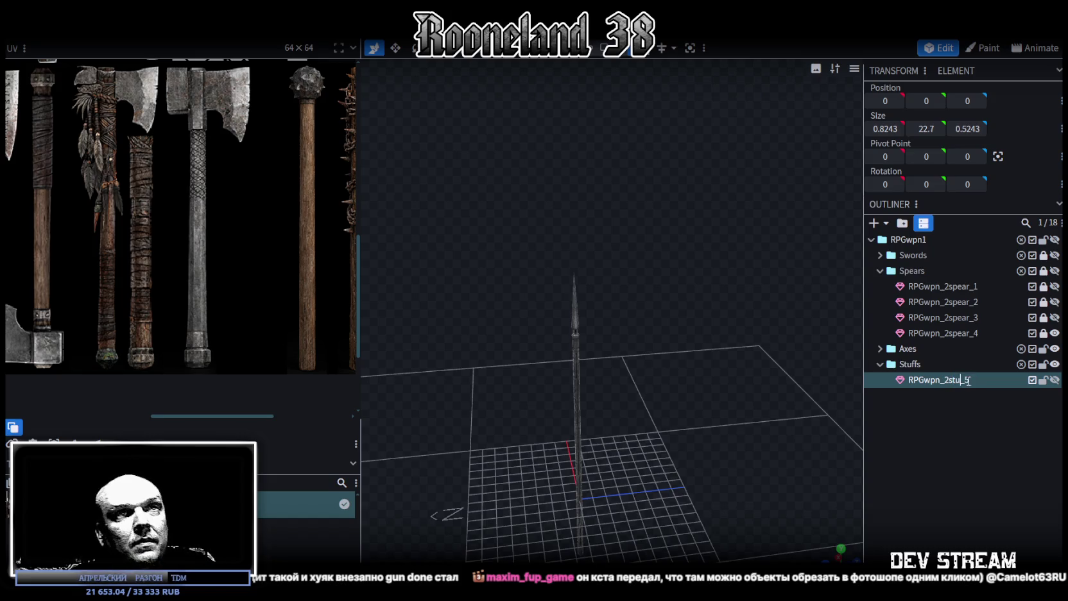
key("BackSpace")
type("1")
key("Return")
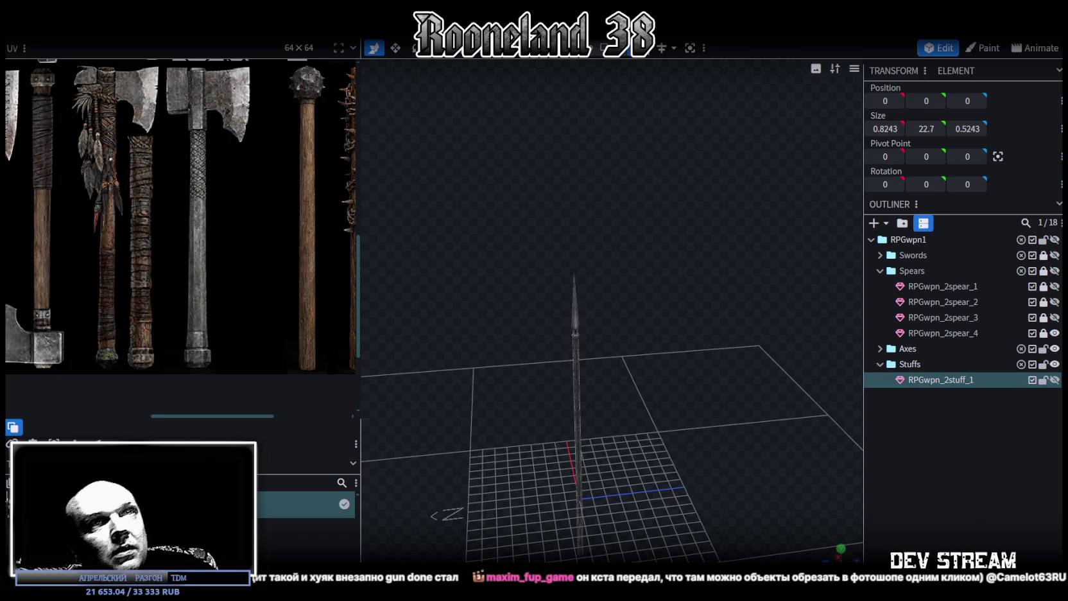
Hide RPGwpn_2spear_4, show RPGwpn_2stuff_1, and widen the texture view beside the staff
left_click(1055, 333)
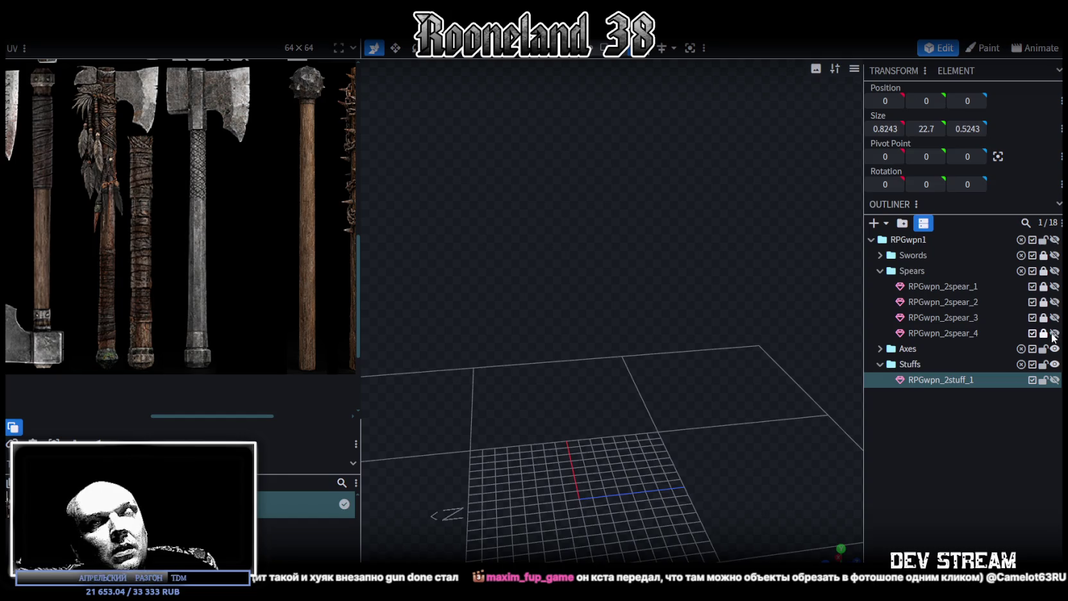
left_click(1054, 379)
mouse_move(659, 369)
left_mouse_down()
mouse_move(731, 311)
mouse_move(520, 378)
mouse_move(490, 337)
left_mouse_up()
scroll(355, 260, "down", 3)
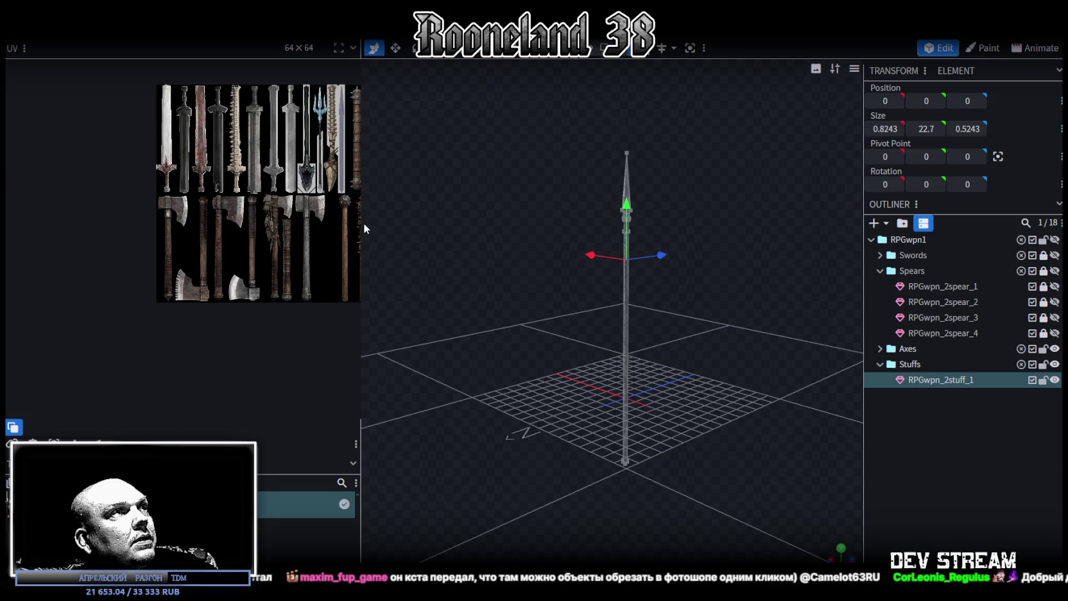
left_click_drag(361, 224, 580, 225)
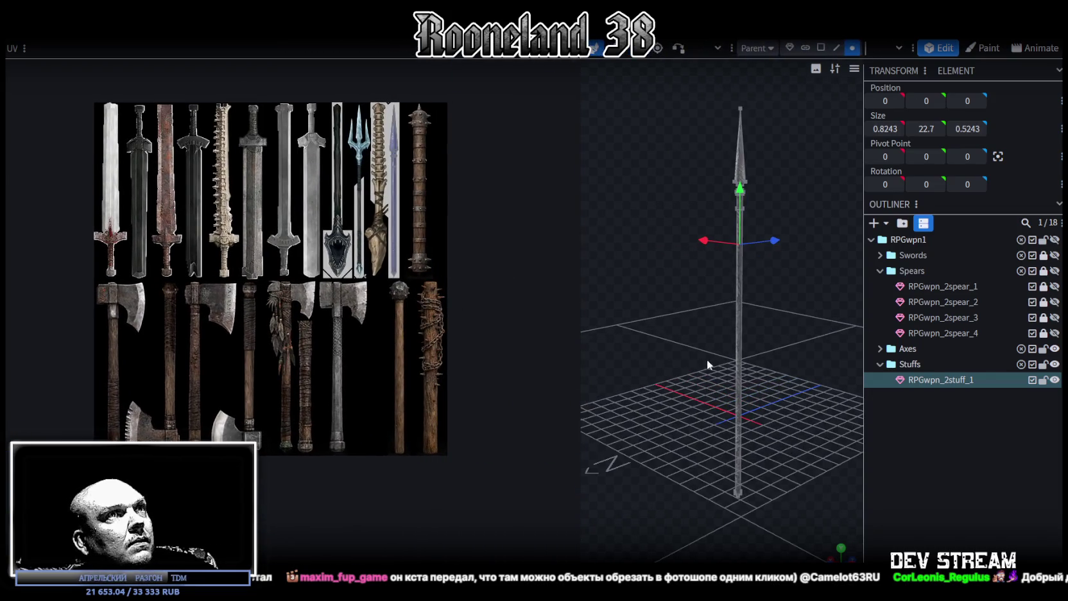
left_click_drag(730, 352, 795, 354)
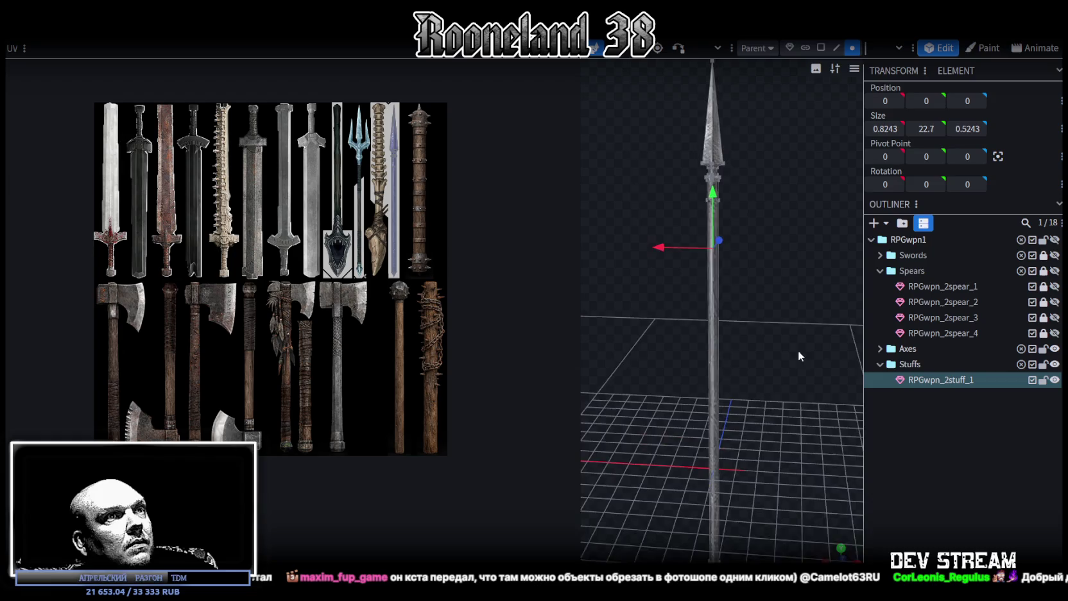
mouse_move(771, 414)
left_mouse_down()
mouse_move(752, 293)
mouse_move(758, 229)
mouse_move(768, 339)
mouse_move(742, 455)
left_mouse_up()
left_click_drag(734, 363, 694, 313)
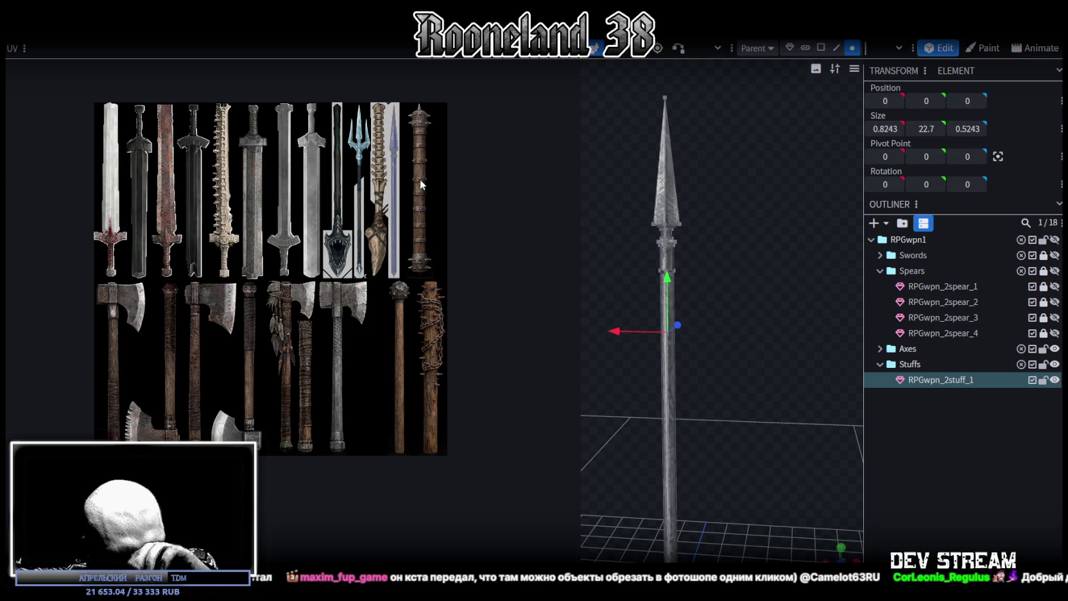
Duplicate the staff mesh as a backup copy
double_click(972, 384)
left_click(970, 379)
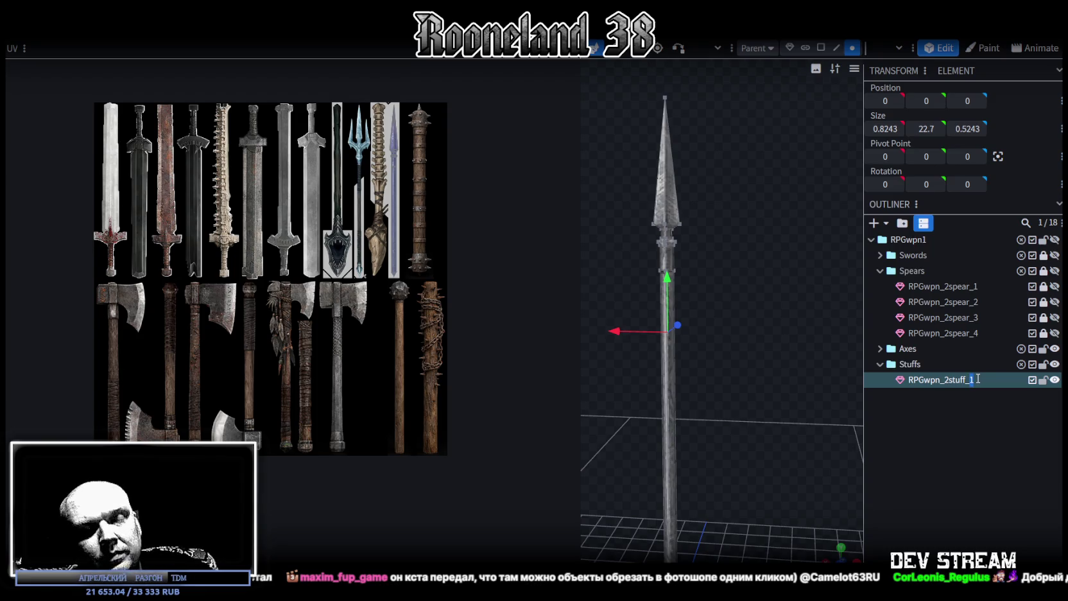
type("0")
key("ctrl+d")
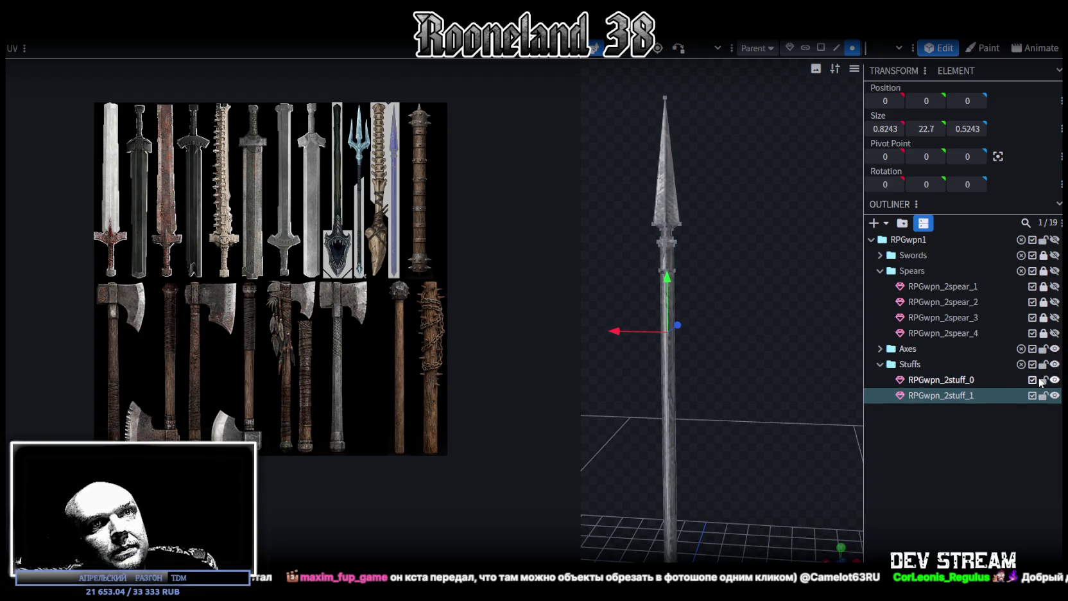
Delete the spear tip and a small shaft section, keeping the guard
mouse_move(790, 307)
left_mouse_down()
mouse_move(701, 252)
mouse_move(747, 233)
mouse_move(430, 214)
left_mouse_up()
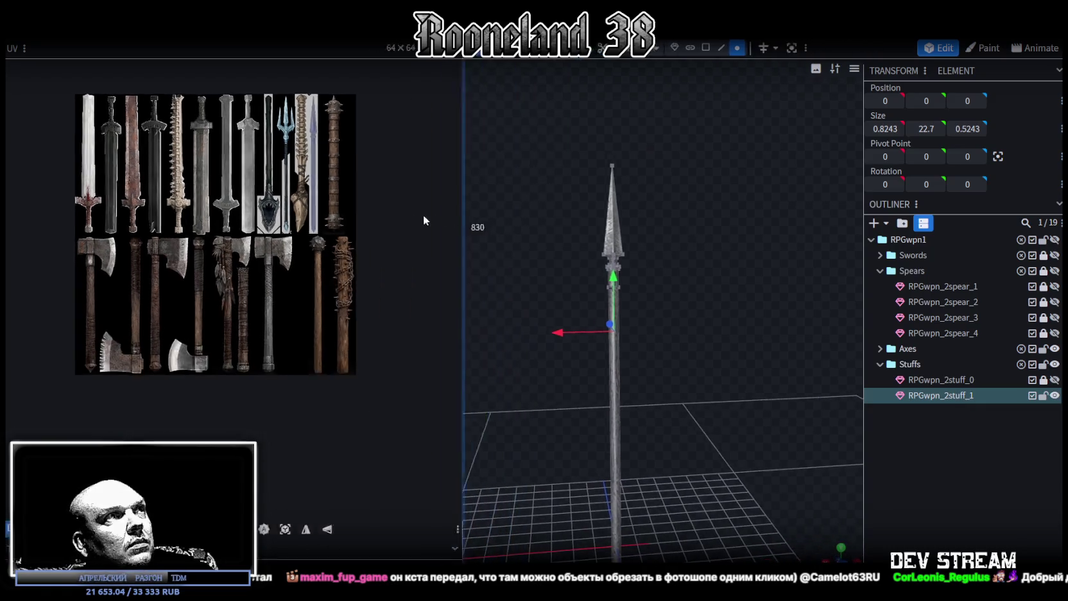
mouse_move(733, 270)
left_mouse_down()
mouse_move(786, 125)
mouse_move(691, 259)
mouse_move(721, 371)
mouse_move(694, 290)
mouse_move(690, 302)
mouse_move(679, 277)
left_mouse_up()
scroll(681, 285, "up", 3)
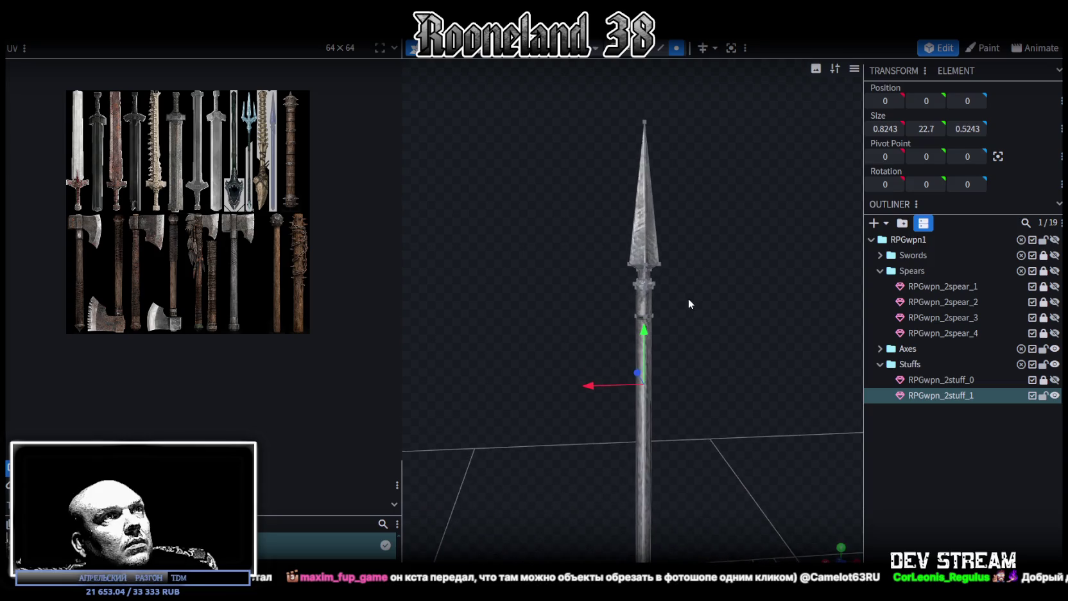
left_click_drag(544, 158, 769, 275)
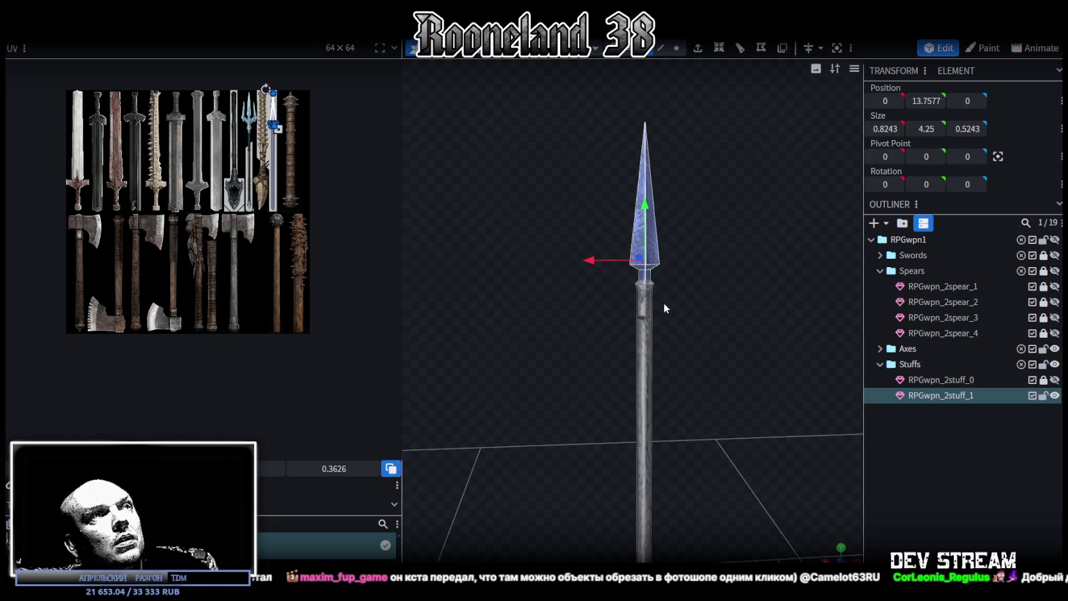
scroll(655, 303, "up", 1)
left_click(647, 301)
scroll(661, 291, "up", 2)
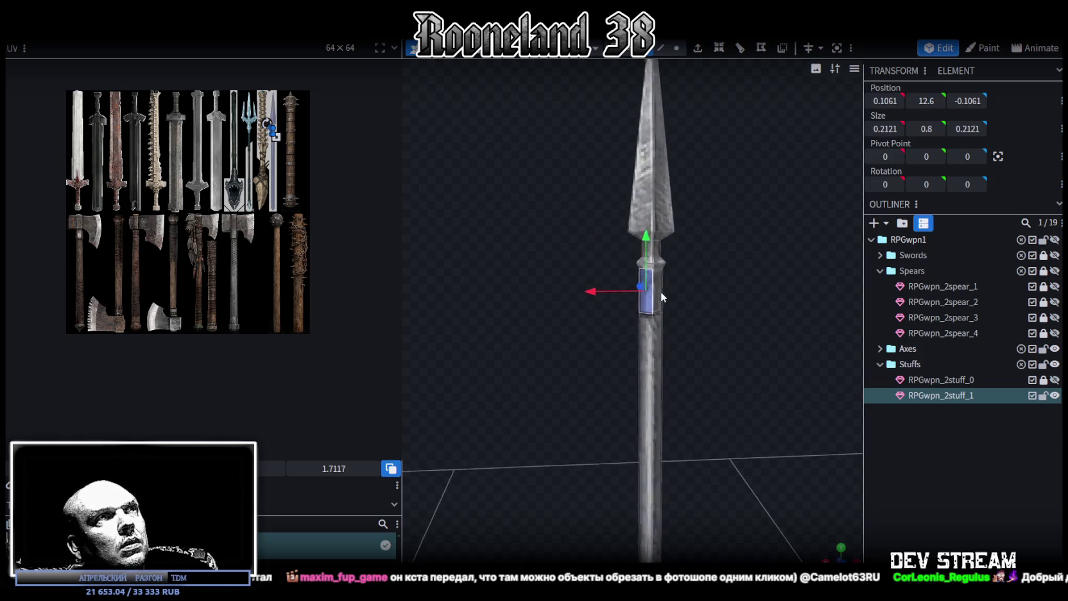
left_click_drag(661, 291, 609, 286)
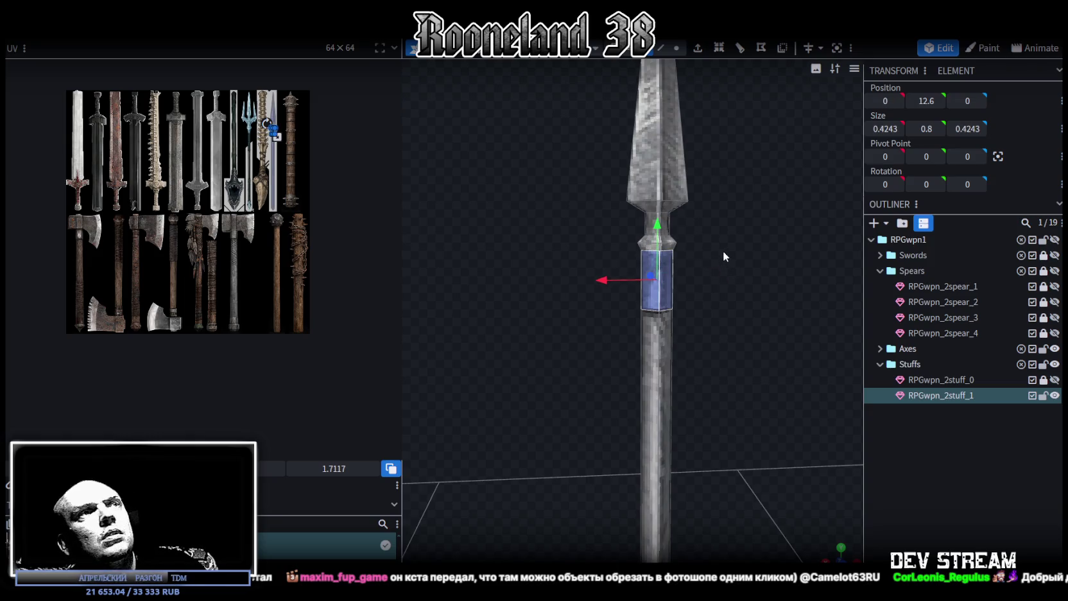
key("Delete")
left_click_drag(728, 208, 719, 242)
left_click_drag(550, 127, 745, 242)
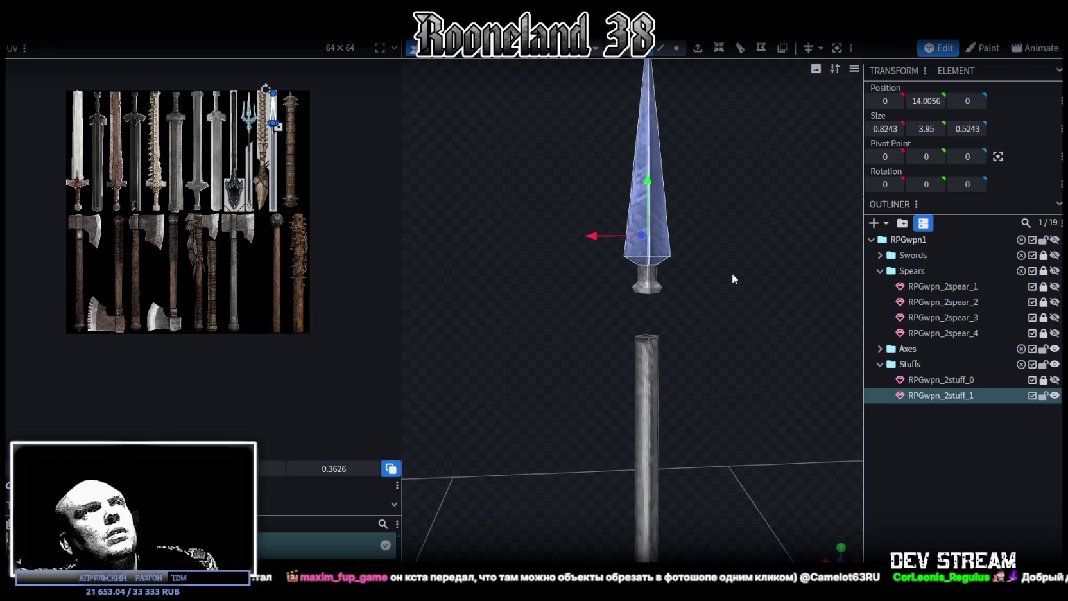
key("Delete")
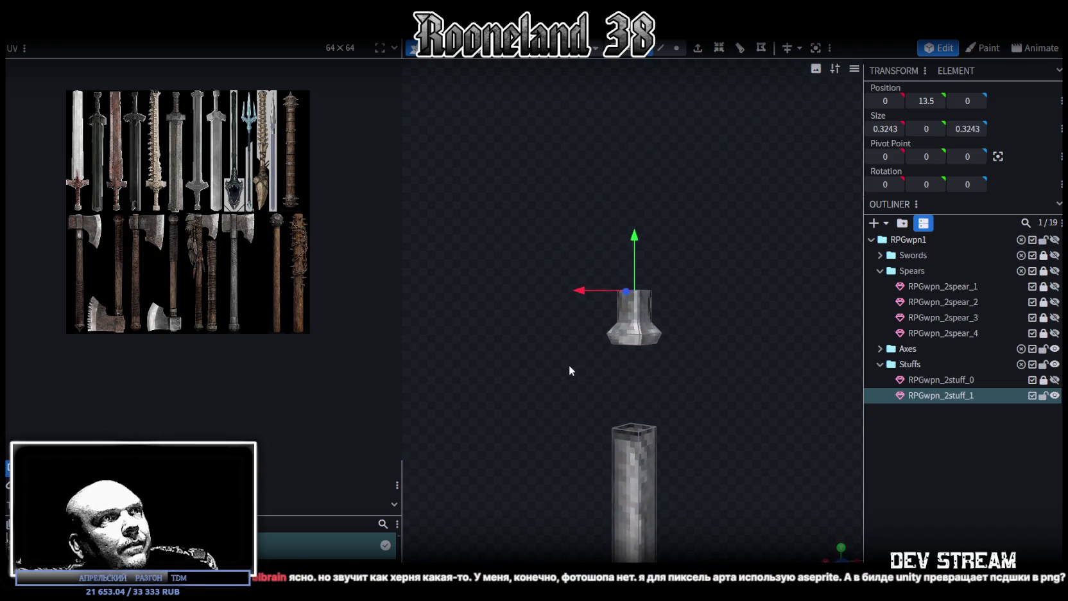
Lower the guard onto the top of the shaft and merge its overlapping vertices
left_click_drag(569, 365, 730, 315)
scroll(716, 267, "up", 3)
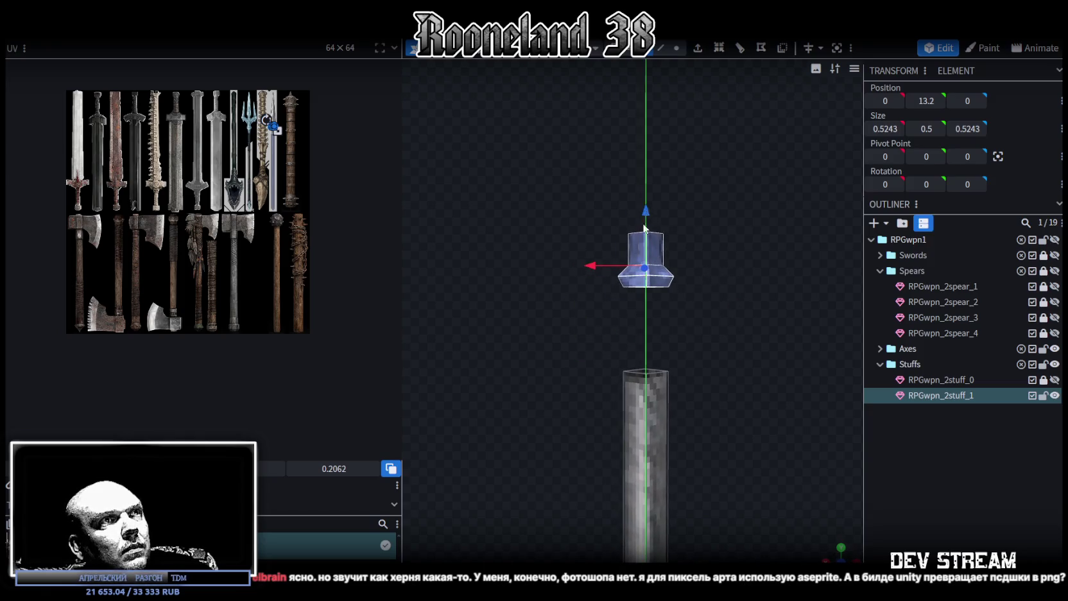
left_click_drag(644, 227, 644, 294)
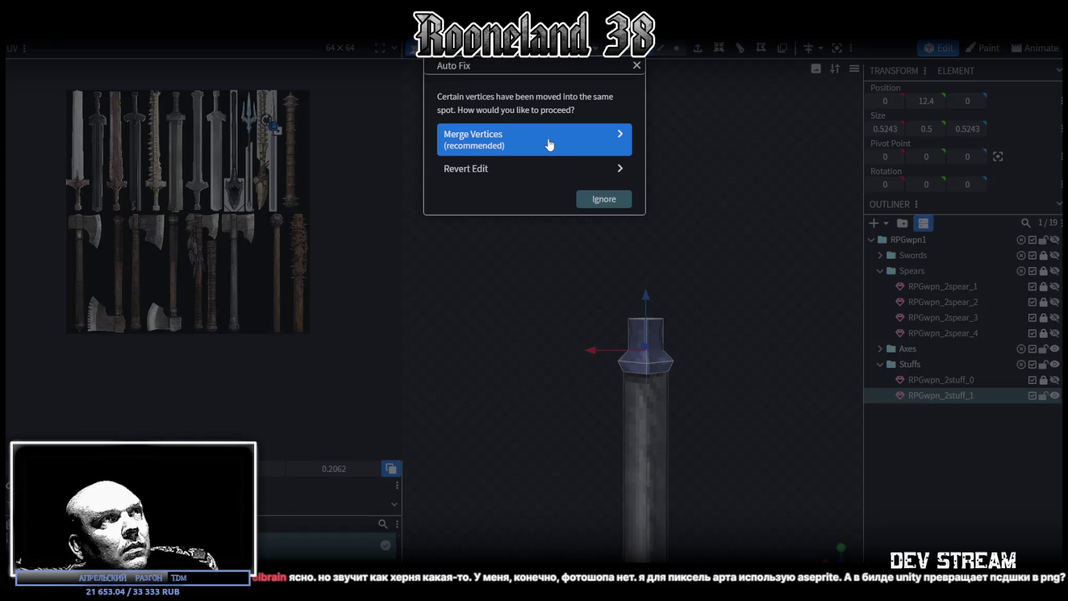
left_click(548, 145)
scroll(707, 254, "up", 3)
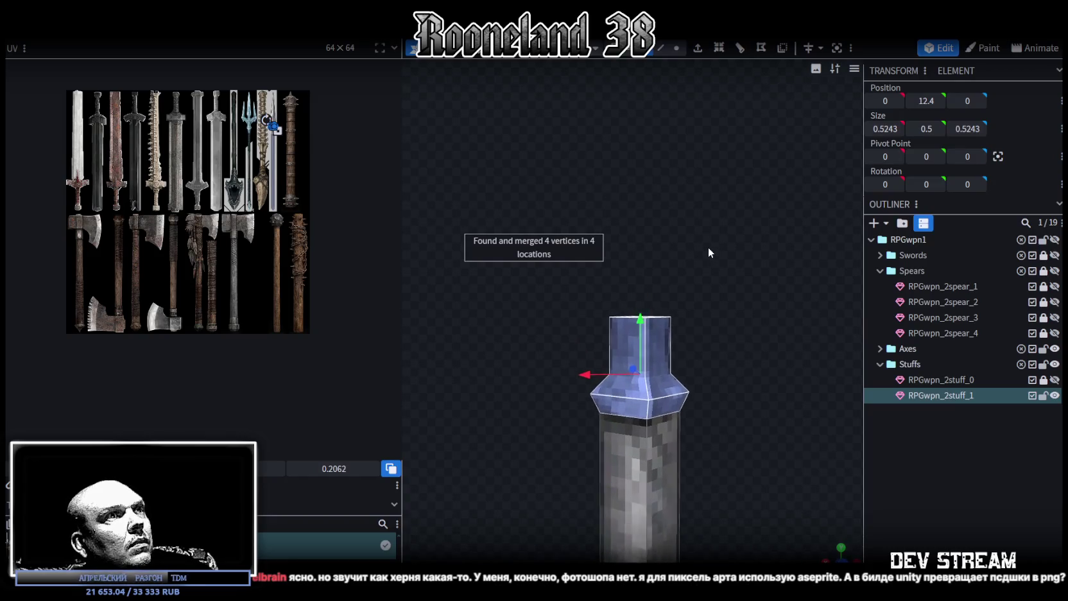
scroll(708, 248, "up", 1)
scroll(708, 246, "up", 1)
left_click_drag(707, 245, 712, 252)
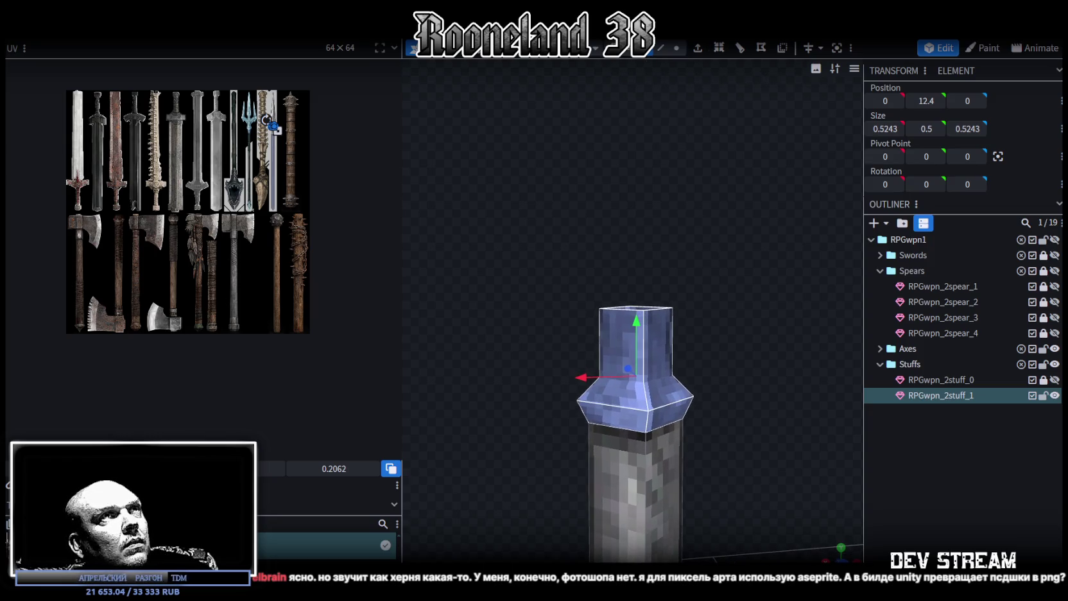
left_click(677, 49)
Widen and raise the guard's top ring, then taper the head's top inward
mouse_move(705, 304)
left_mouse_down()
mouse_move(712, 342)
mouse_move(704, 293)
left_mouse_up()
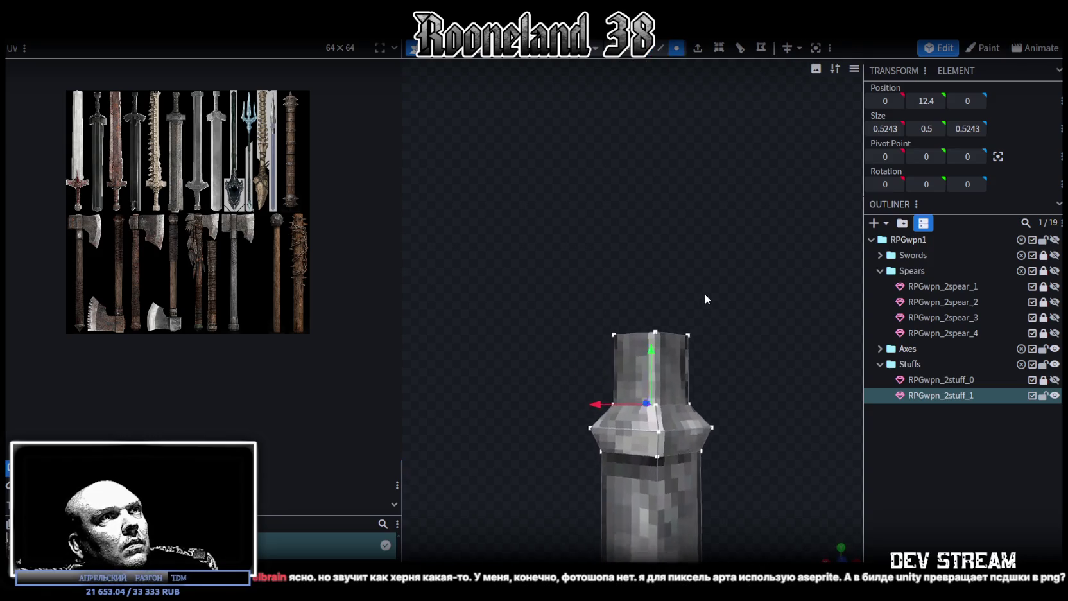
scroll(705, 292, "up", 2)
key("s")
mouse_move(726, 423)
left_mouse_down()
mouse_move(751, 446)
mouse_move(711, 378)
mouse_move(814, 363)
mouse_move(728, 310)
mouse_move(557, 336)
mouse_move(555, 354)
left_mouse_up()
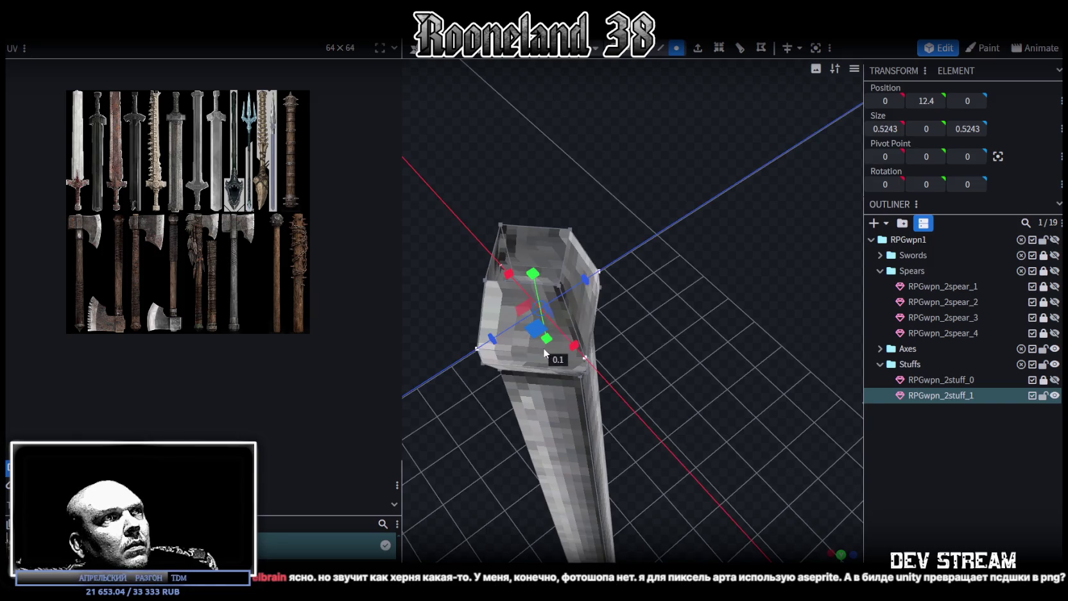
left_click_drag(745, 403, 566, 296)
left_click_drag(680, 286, 677, 242)
mouse_move(780, 236)
left_mouse_down()
mouse_move(817, 303)
mouse_move(770, 307)
left_mouse_up()
left_click_drag(684, 97, 713, 161)
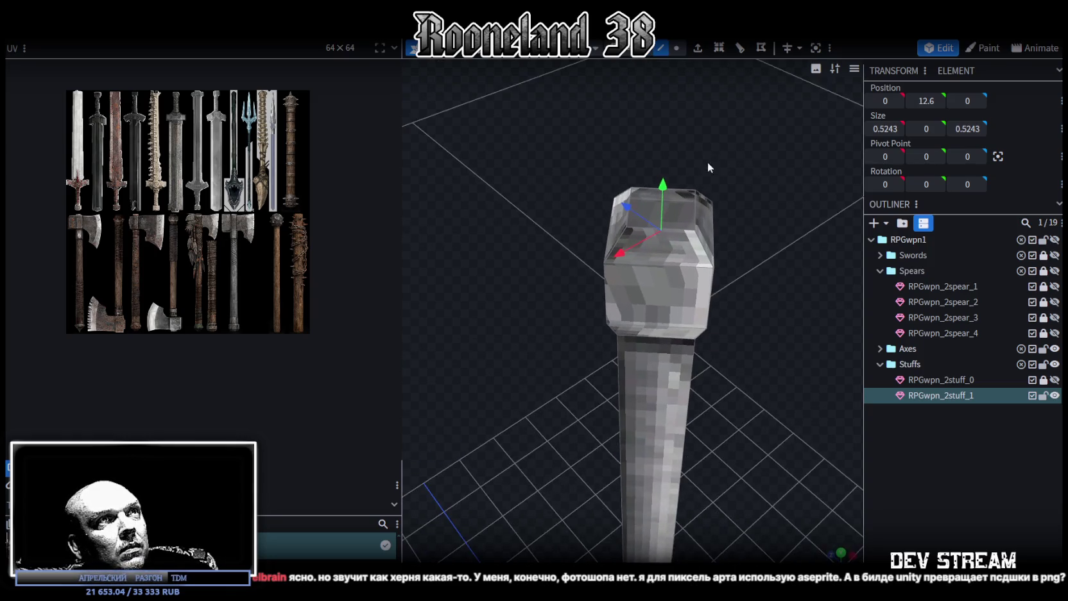
mouse_move(777, 216)
left_mouse_down()
mouse_move(647, 138)
mouse_move(700, 134)
left_mouse_up()
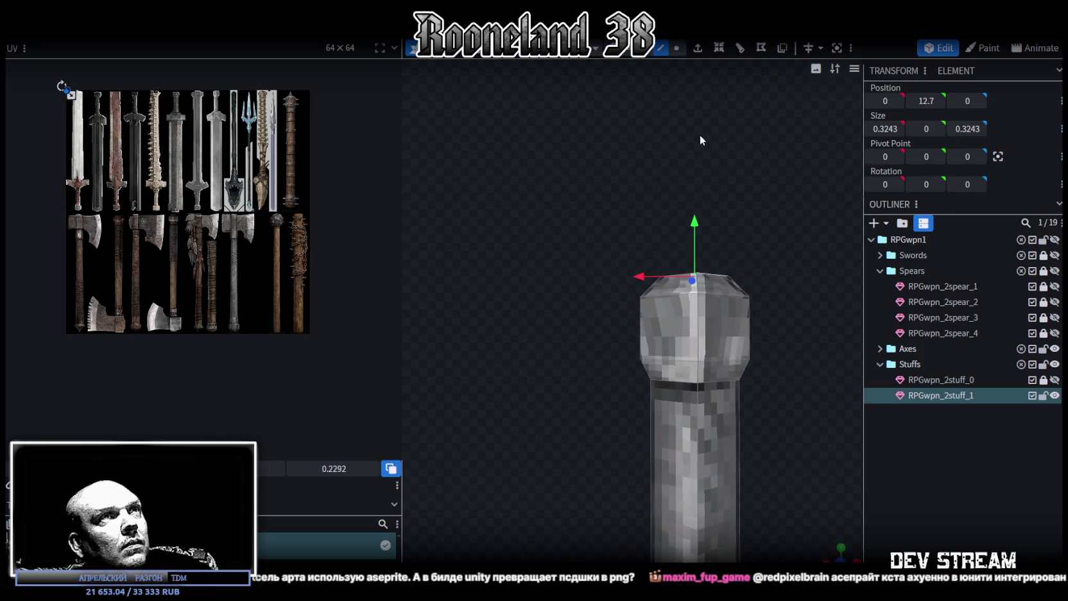
Widen and flatten the upper block's side band, then raise it up the head
mouse_move(618, 325)
left_mouse_down()
mouse_move(785, 255)
mouse_move(764, 357)
left_mouse_up()
mouse_move(590, 255)
left_mouse_down()
mouse_move(842, 251)
mouse_move(558, 327)
mouse_move(580, 346)
left_mouse_up()
mouse_move(736, 396)
left_mouse_down()
mouse_move(554, 283)
mouse_move(516, 313)
left_mouse_up()
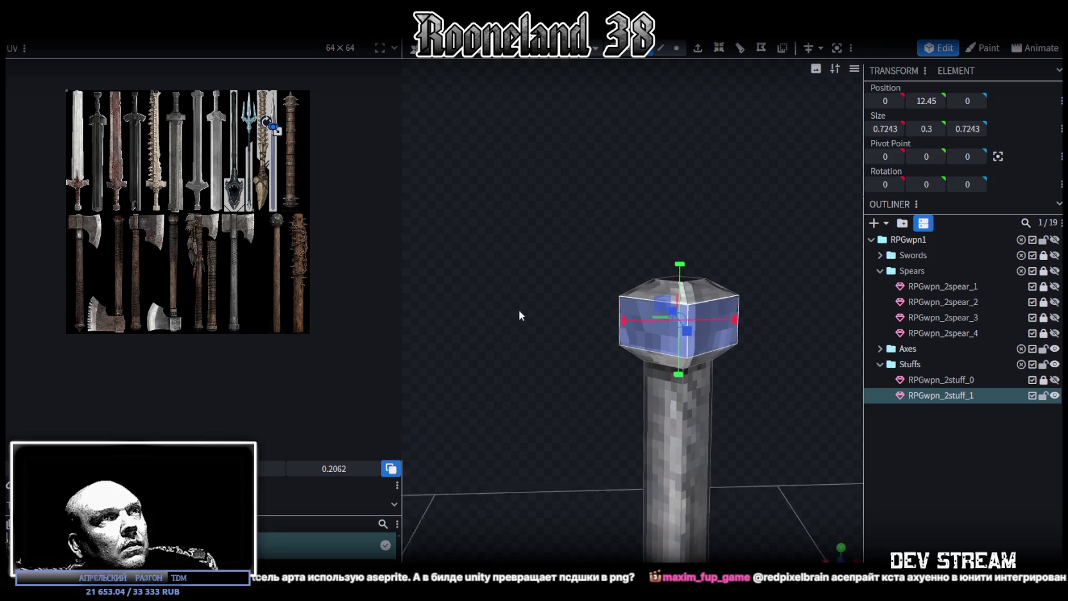
mouse_move(678, 374)
left_mouse_down()
mouse_move(678, 224)
mouse_move(648, 207)
left_mouse_up()
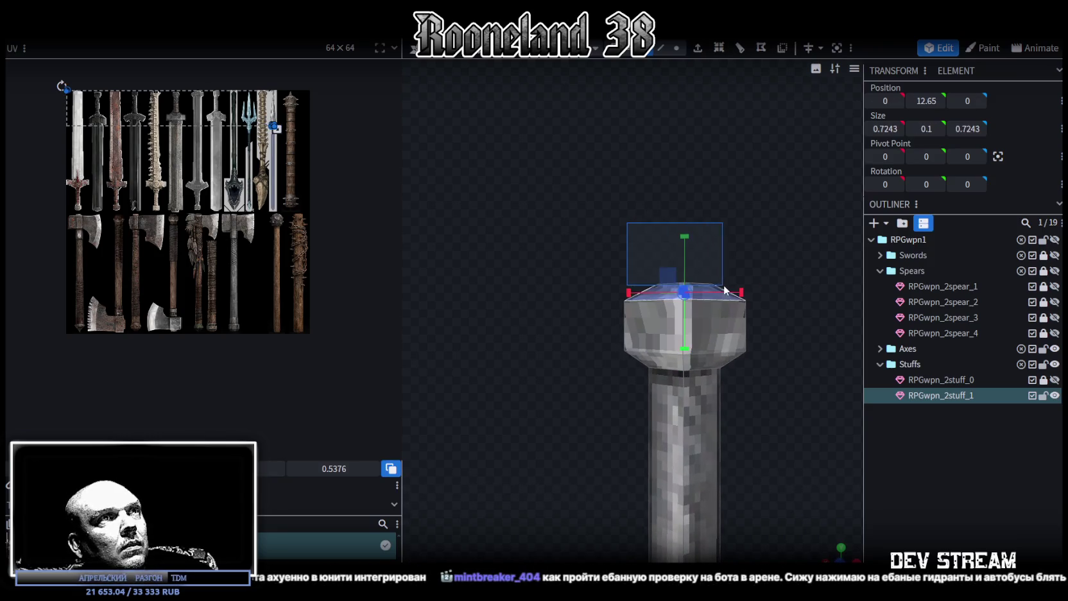
key("v")
left_click_drag(788, 253, 785, 275)
scroll(785, 275, "down", 3)
left_click_drag(754, 368, 769, 316)
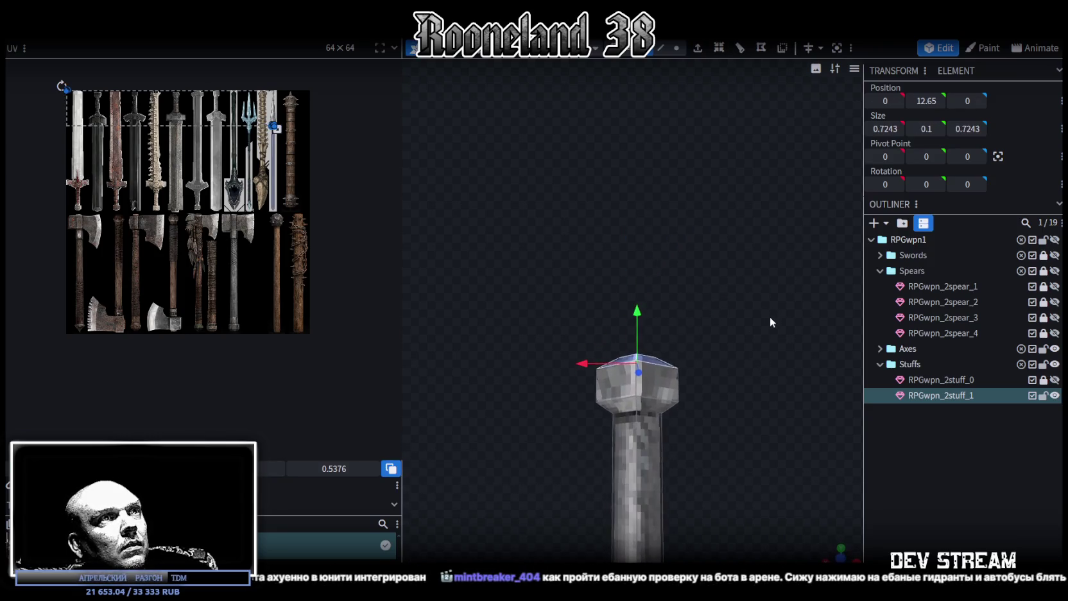
left_click_drag(636, 313, 656, 231)
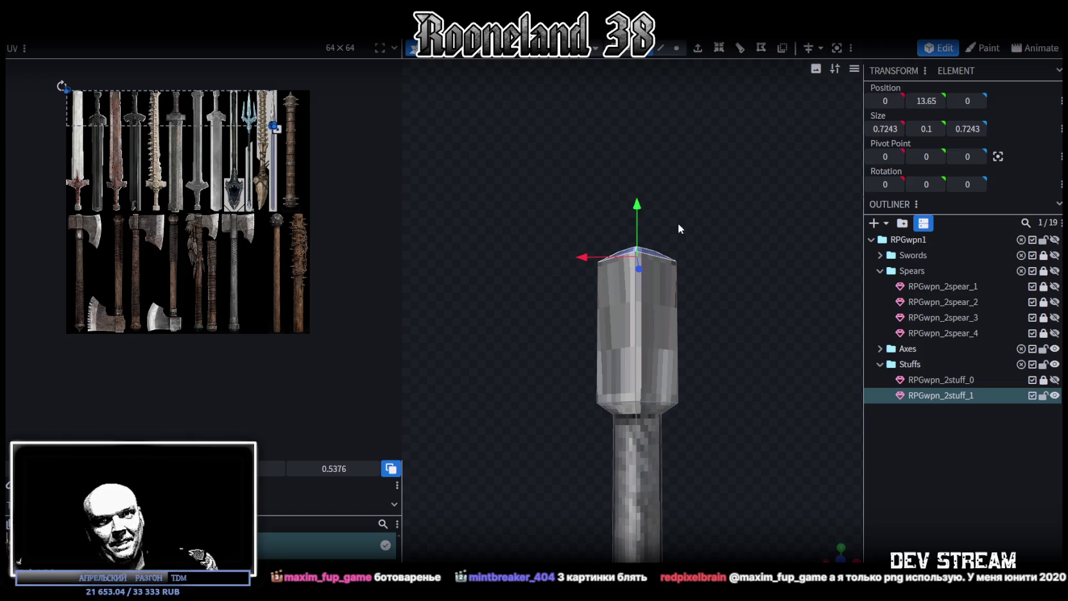
Stretch the head section to 1.3 tall, widen it slightly, and narrow the top face
mouse_move(549, 344)
left_mouse_down()
mouse_move(629, 354)
mouse_move(490, 398)
mouse_move(498, 307)
mouse_move(494, 355)
mouse_move(519, 371)
left_mouse_up()
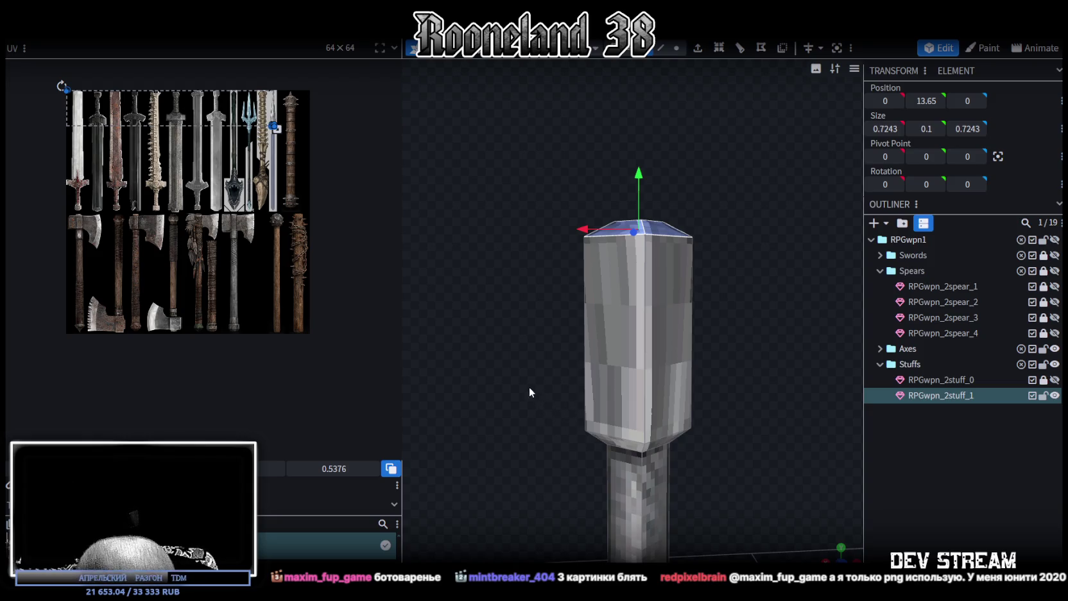
mouse_move(525, 370)
left_mouse_down()
mouse_move(540, 384)
mouse_move(526, 407)
mouse_move(583, 493)
mouse_move(513, 390)
mouse_move(564, 398)
mouse_move(624, 373)
mouse_move(594, 421)
mouse_move(590, 387)
mouse_move(606, 386)
mouse_move(499, 361)
mouse_move(490, 337)
mouse_move(484, 353)
mouse_move(500, 367)
left_mouse_up()
scroll(490, 357, "up", 2)
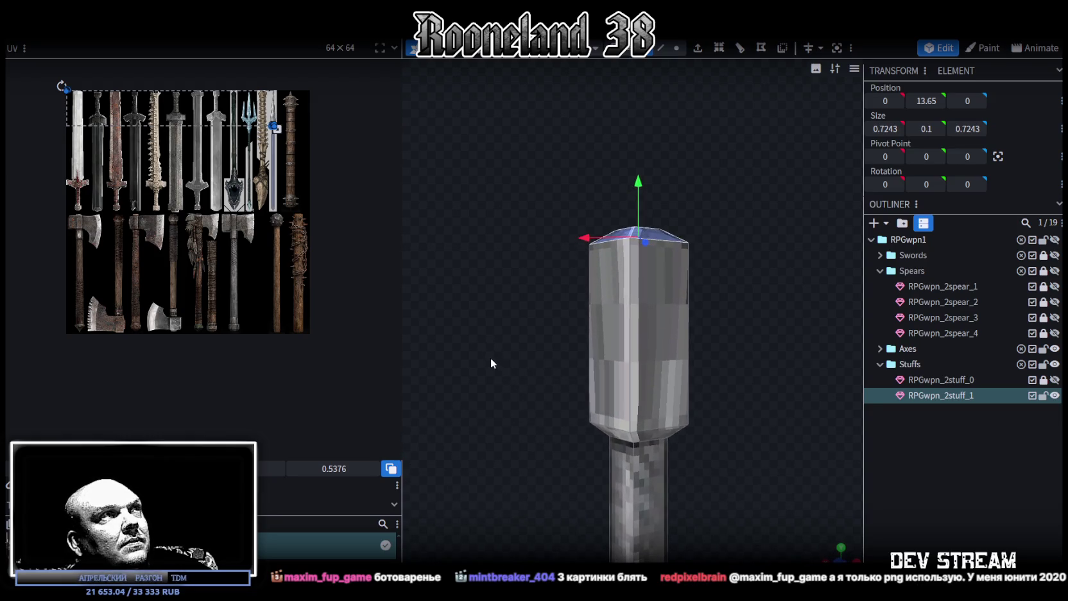
key("ctrl+z")
key("s")
mouse_move(760, 381)
left_mouse_down()
mouse_move(764, 470)
mouse_move(731, 455)
mouse_move(803, 434)
mouse_move(684, 460)
mouse_move(646, 352)
left_mouse_up()
mouse_move(781, 451)
left_mouse_down()
mouse_move(632, 354)
mouse_move(703, 428)
mouse_move(630, 240)
mouse_move(631, 249)
mouse_move(544, 237)
left_mouse_up()
mouse_move(626, 273)
left_mouse_down()
mouse_move(687, 281)
mouse_move(579, 332)
mouse_move(556, 283)
left_mouse_up()
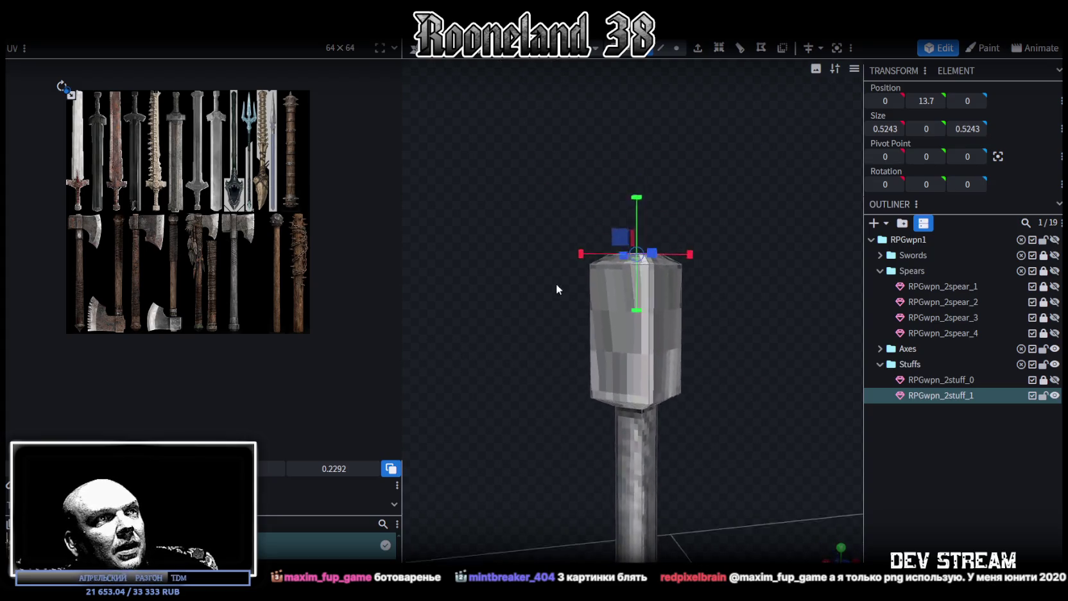
Inspect the shaft, then select the head block and its top face
scroll(591, 454, "down", 2)
scroll(646, 489, "down", 2)
scroll(649, 271, "down", 3)
mouse_move(648, 271)
left_mouse_down()
mouse_move(641, 382)
mouse_move(676, 346)
mouse_move(717, 369)
mouse_move(698, 374)
left_mouse_up()
scroll(698, 374, "up", 3)
scroll(678, 363, "up", 2)
scroll(662, 376, "down", 1)
scroll(664, 357, "down", 2)
scroll(638, 385, "down", 2)
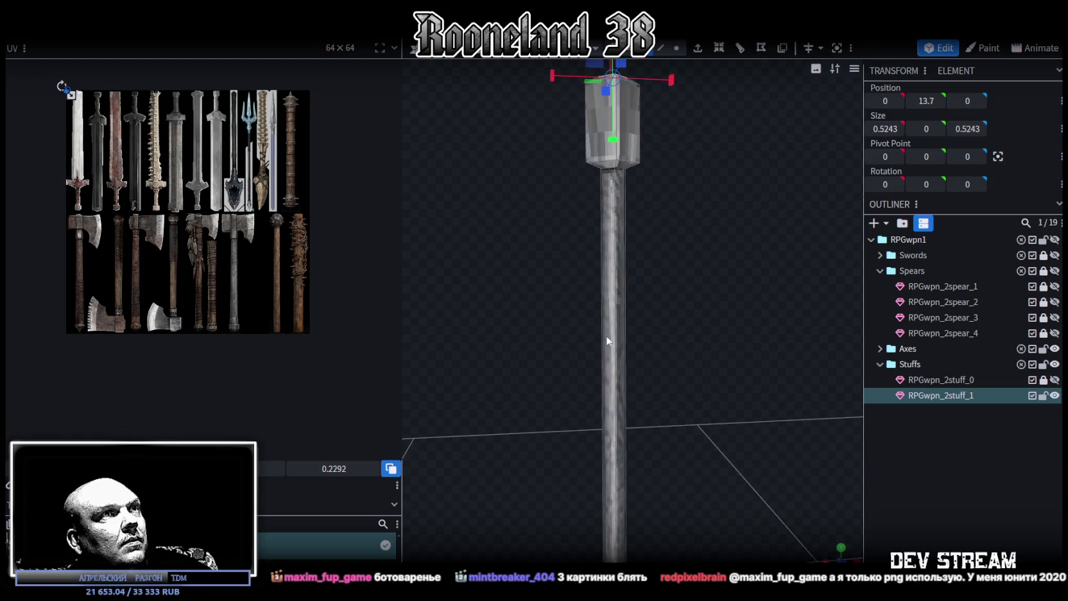
left_click(612, 340)
mouse_move(681, 370)
left_mouse_down()
mouse_move(706, 537)
mouse_move(707, 397)
mouse_move(808, 430)
mouse_move(576, 405)
mouse_move(667, 432)
mouse_move(643, 430)
left_mouse_up()
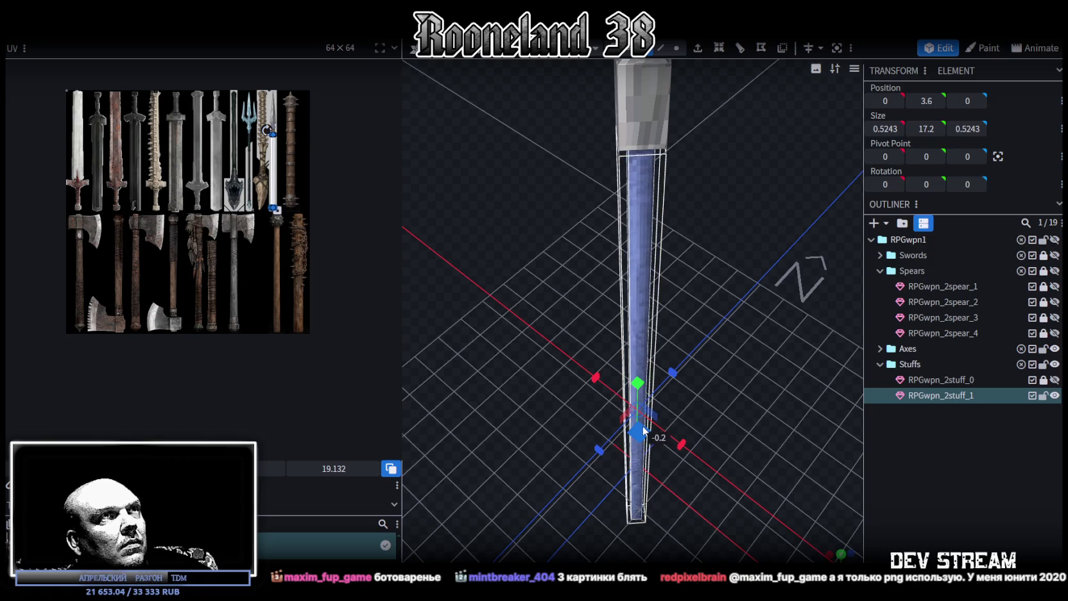
mouse_move(728, 390)
left_mouse_down()
mouse_move(559, 315)
mouse_move(653, 460)
mouse_move(620, 321)
mouse_move(665, 450)
left_mouse_up()
left_click(638, 366)
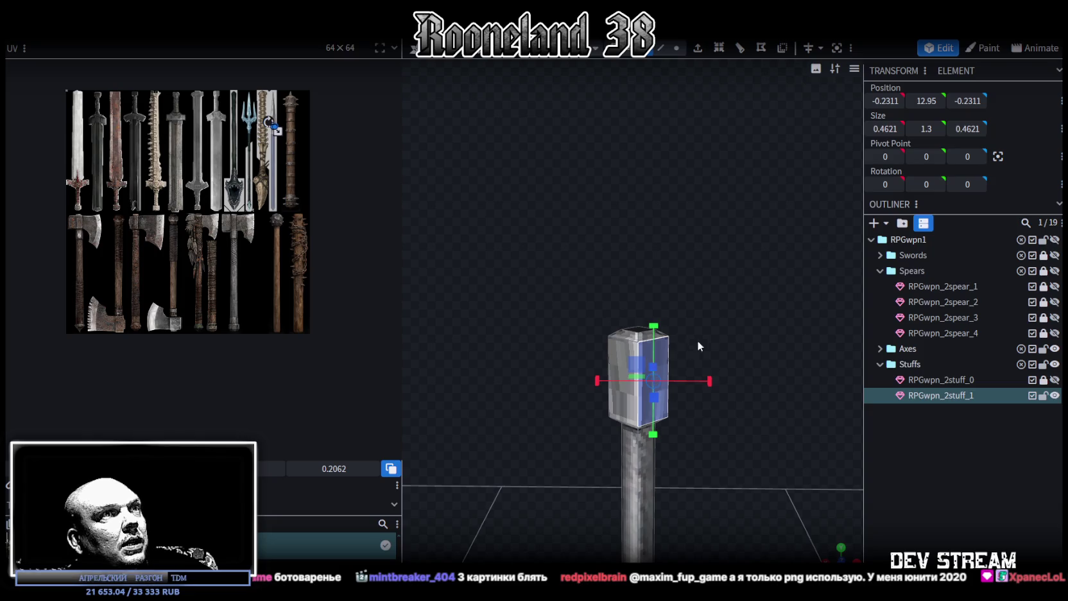
mouse_move(702, 327)
left_mouse_down()
mouse_move(754, 419)
mouse_move(719, 362)
mouse_move(718, 394)
mouse_move(670, 431)
mouse_move(671, 394)
mouse_move(650, 344)
mouse_move(687, 320)
mouse_move(645, 333)
mouse_move(641, 274)
left_mouse_up()
left_click(560, 244)
Copy the head block's top face and move the pasted copy out beside the block along X
right_click(570, 248)
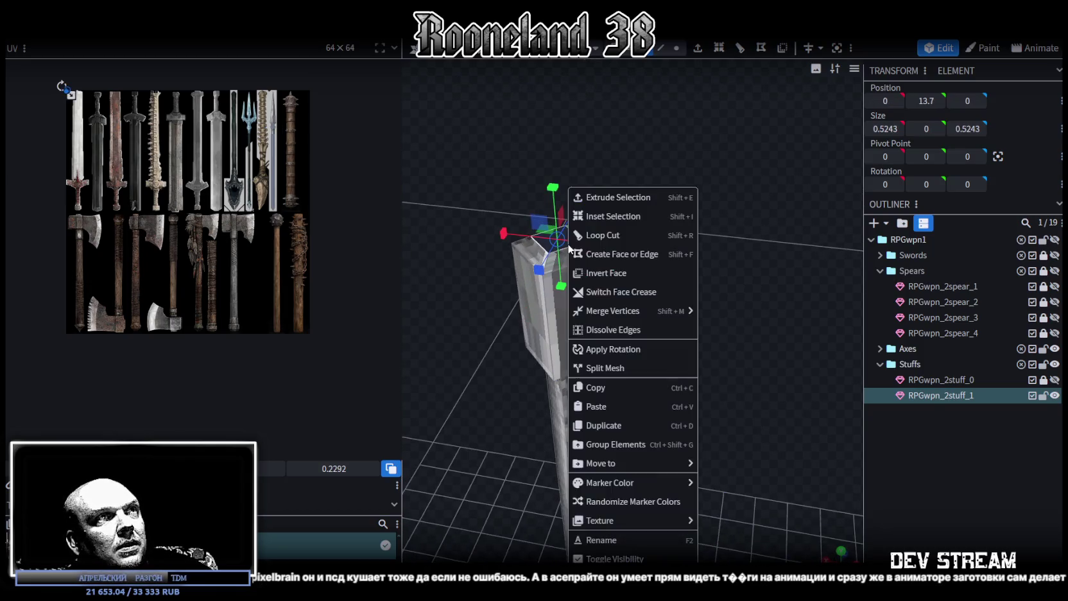
left_click(596, 272)
scroll(577, 282, "up", 3)
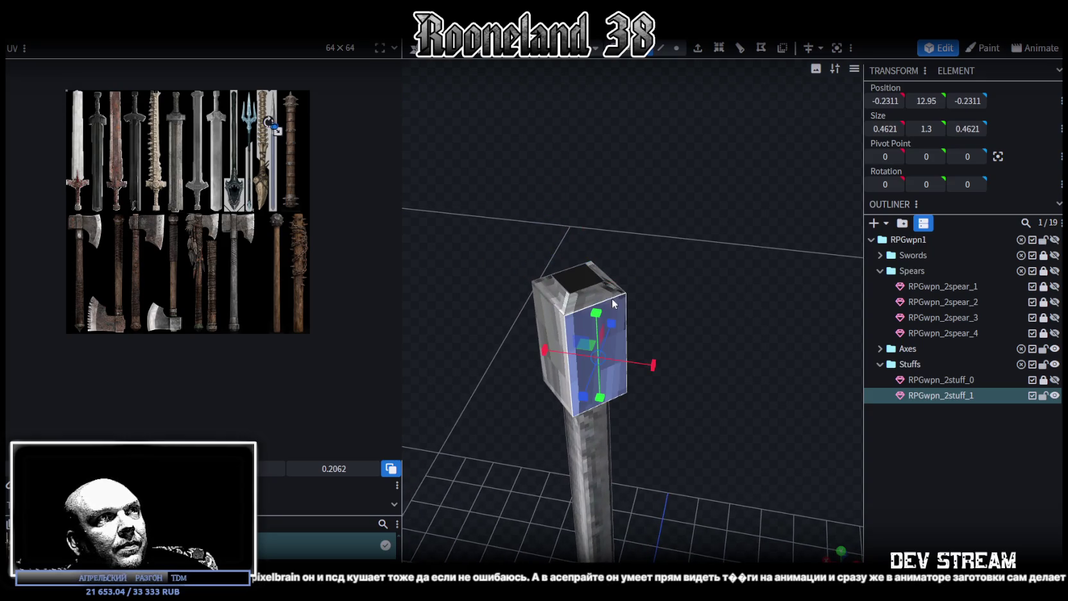
key("v")
key("ctrl+c")
key("ctrl+v")
left_click_drag(576, 280, 631, 292)
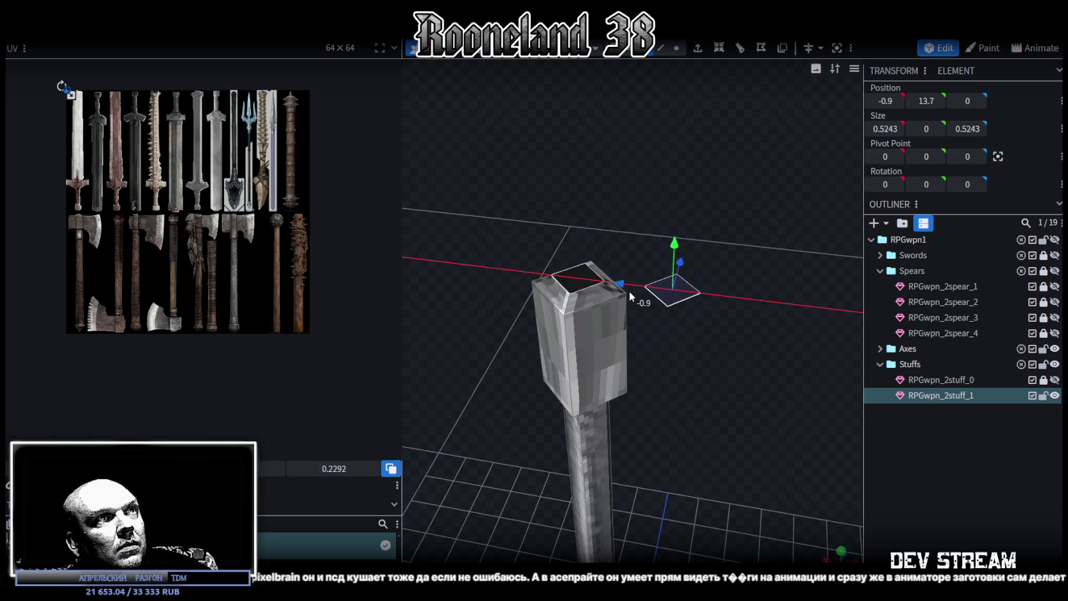
left_click_drag(721, 369, 671, 370)
Resize the face copy to narrow it along its depth
key("r")
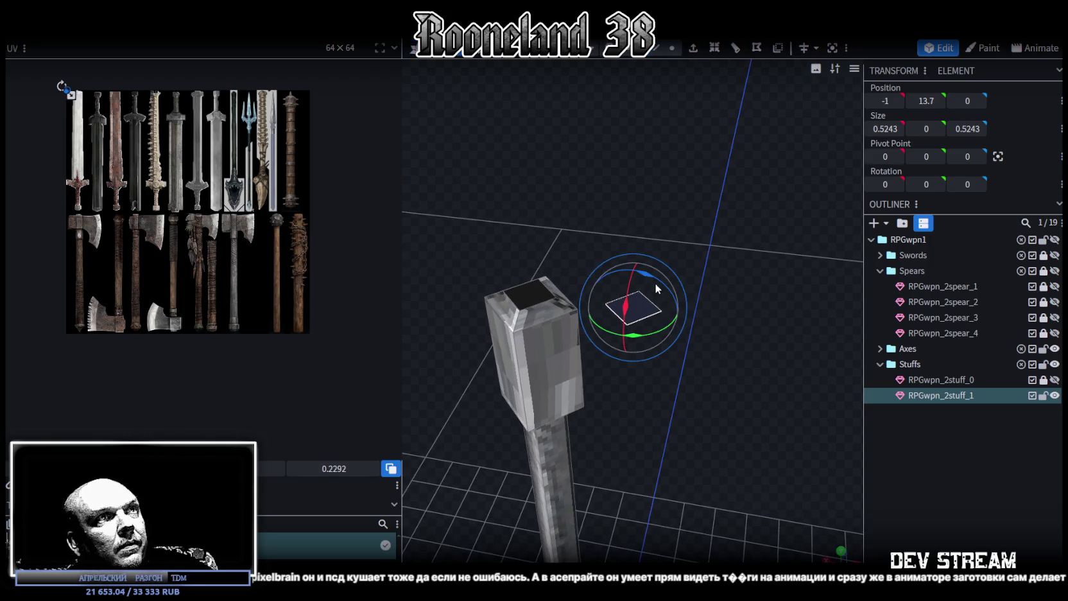
key("s")
left_click_drag(691, 356, 687, 388)
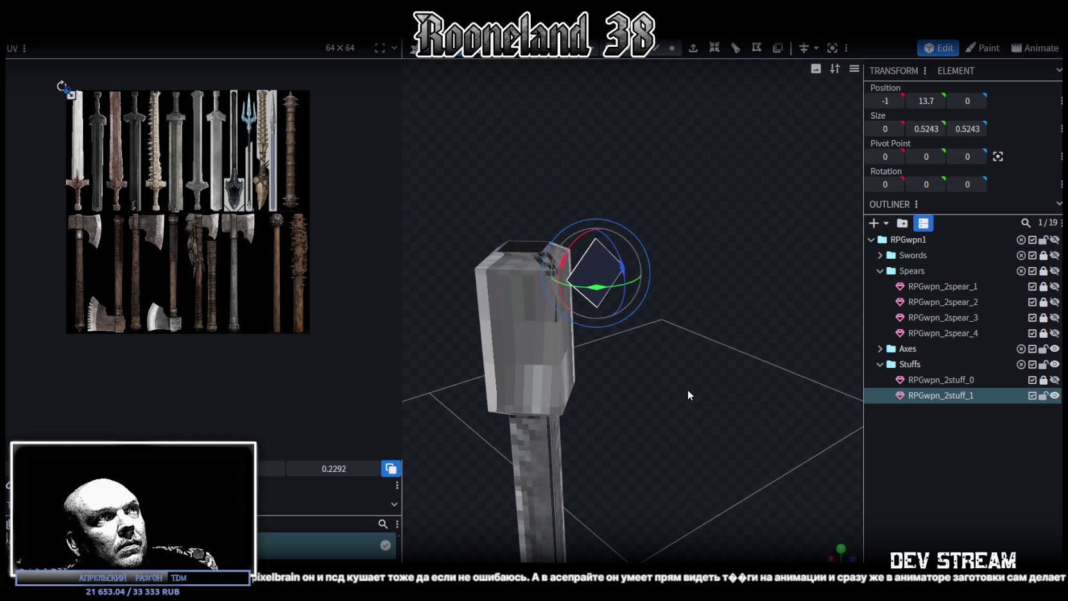
left_click_drag(637, 264, 621, 274)
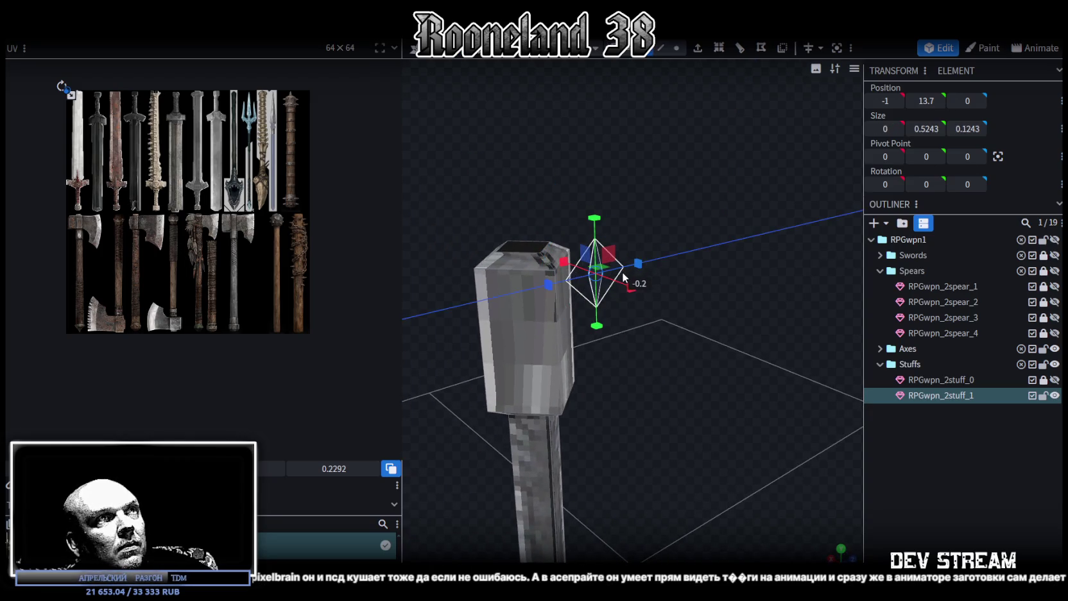
left_click_drag(640, 325, 680, 278)
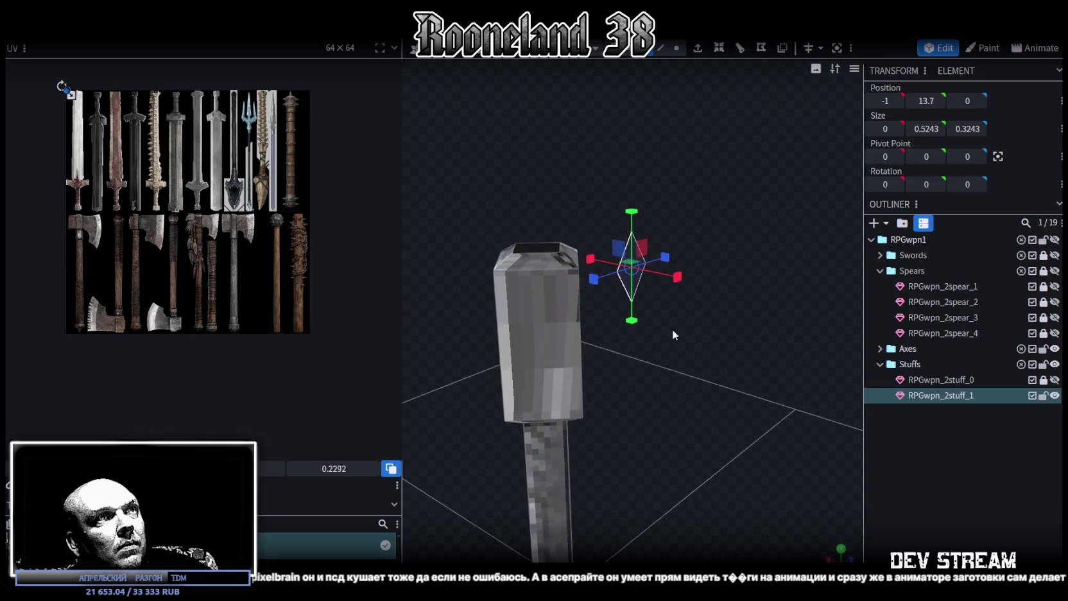
Merge two corner vertices of the face copy into a single point to form a triangle
left_click(676, 48)
scroll(622, 199, "up", 1)
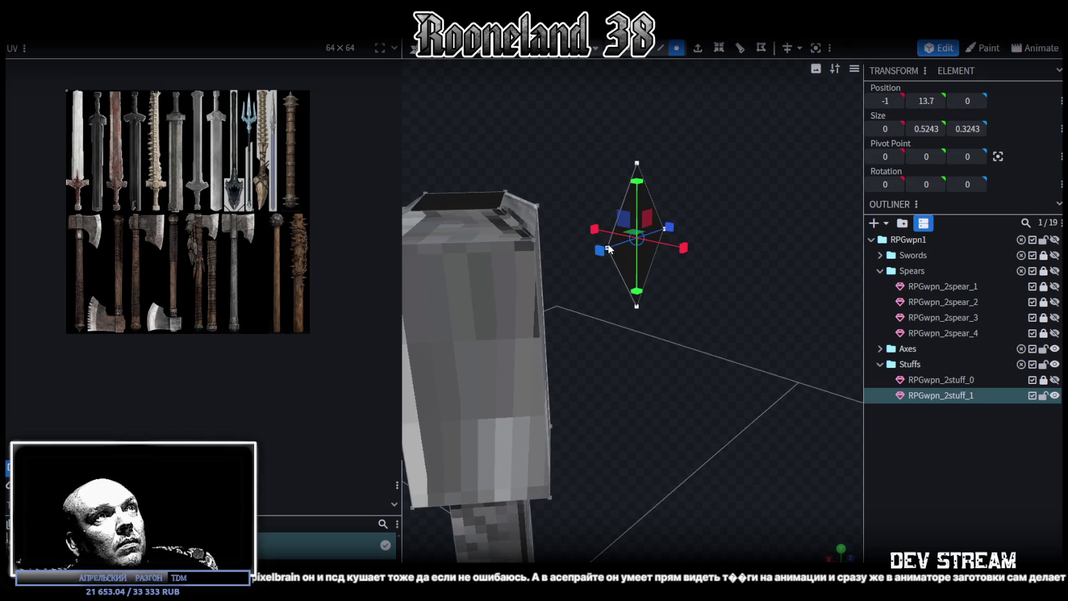
left_click(636, 163)
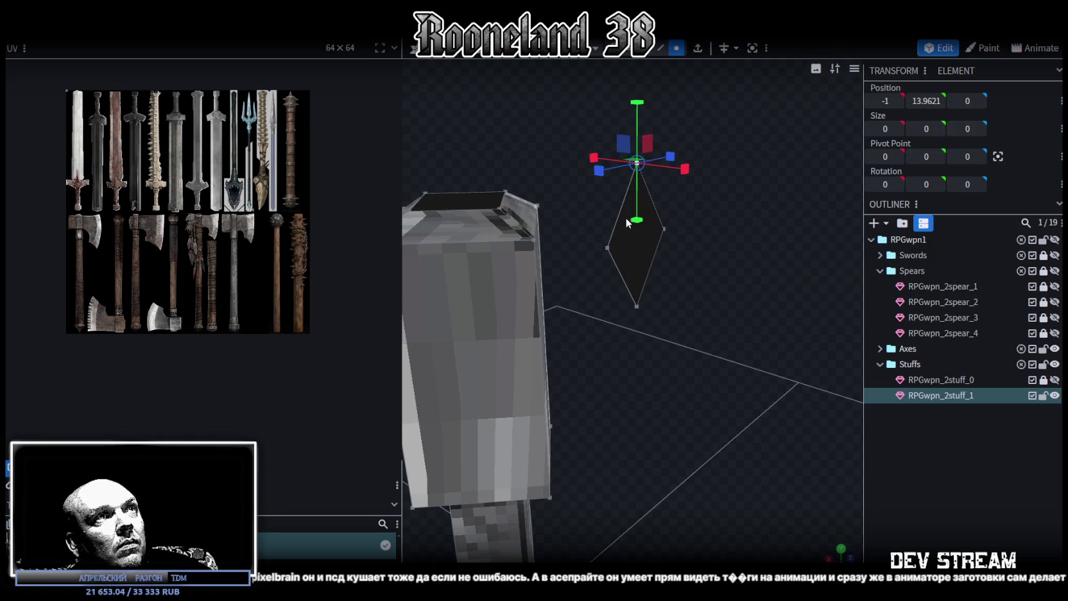
left_click(607, 248)
right_click(638, 304)
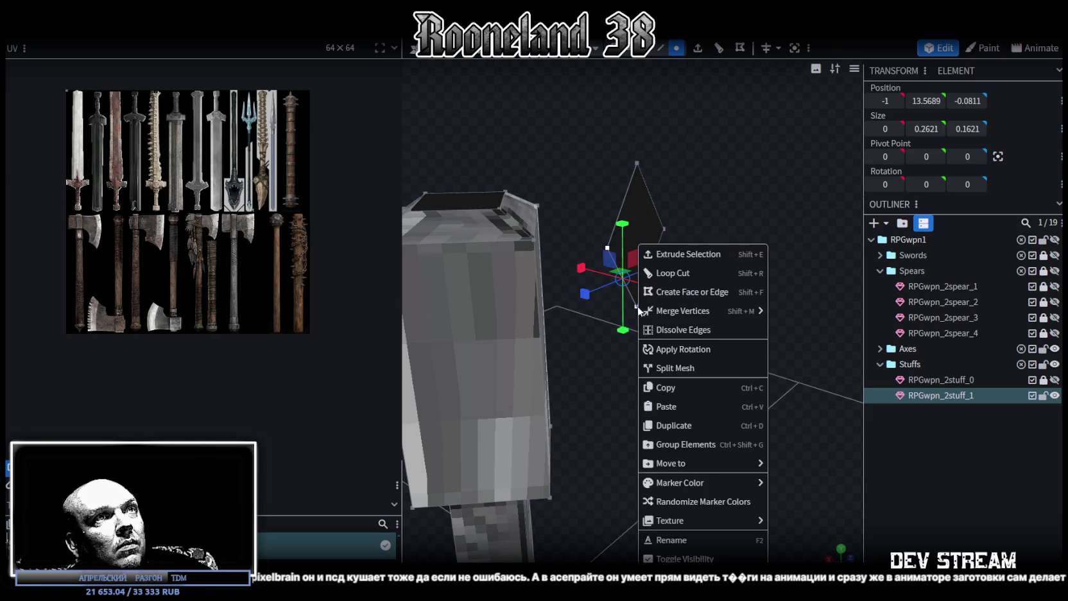
left_click(813, 313)
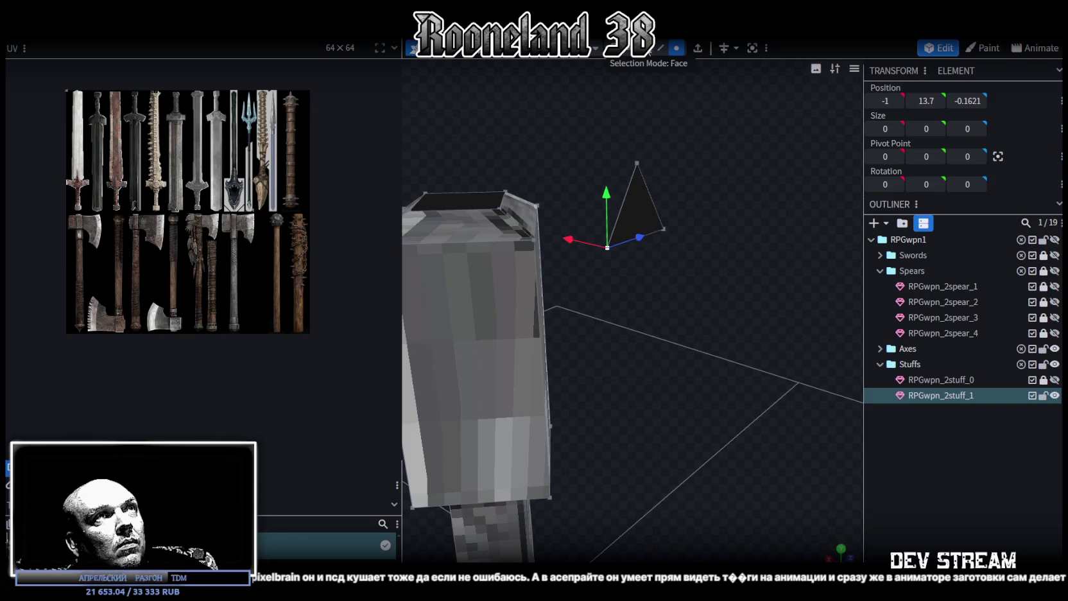
mouse_move(647, 206)
left_mouse_down()
mouse_move(671, 327)
mouse_move(661, 240)
mouse_move(654, 285)
mouse_move(652, 254)
mouse_move(736, 256)
left_mouse_up()
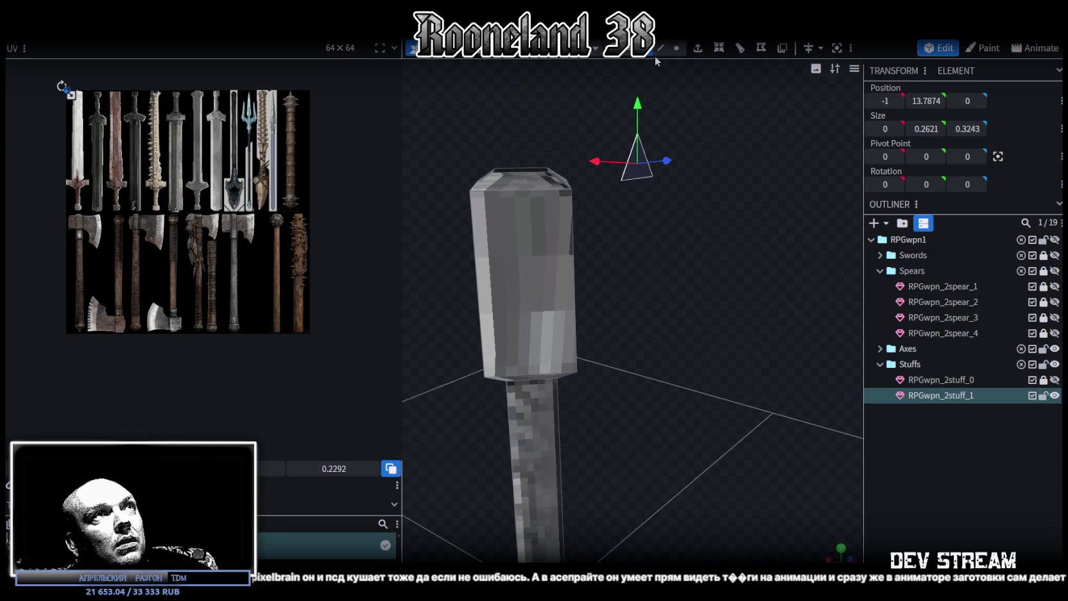
Extrude the triangular face 0.5 toward X-
left_click(697, 49)
mouse_move(714, 180)
left_mouse_down()
mouse_move(676, 215)
mouse_move(698, 388)
mouse_move(685, 398)
left_mouse_up()
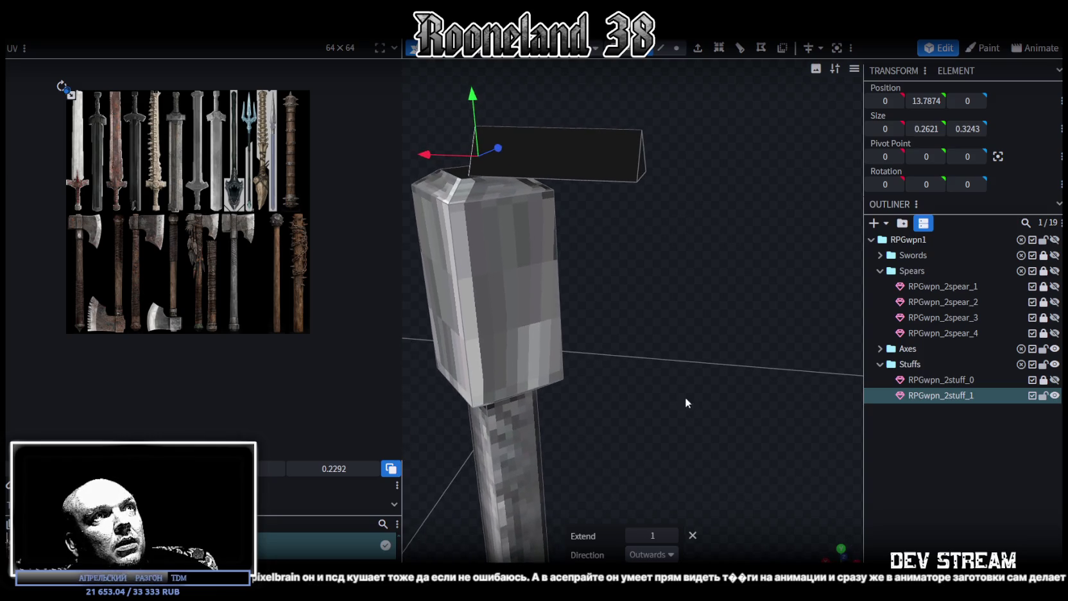
left_click(672, 556)
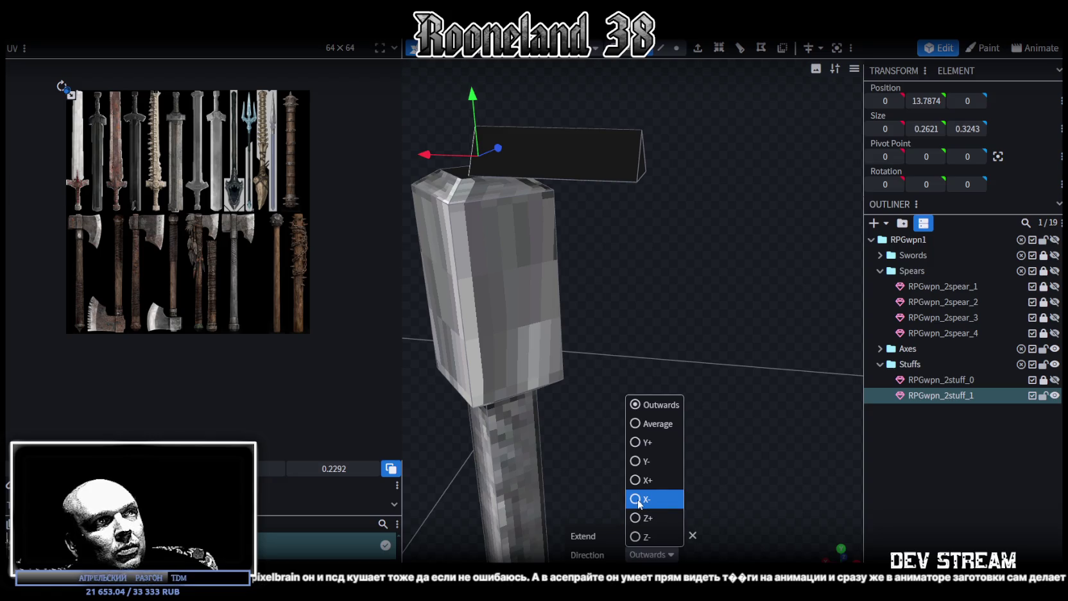
left_click(637, 481)
left_click(665, 556)
left_click(642, 507)
left_click_drag(680, 411, 653, 368)
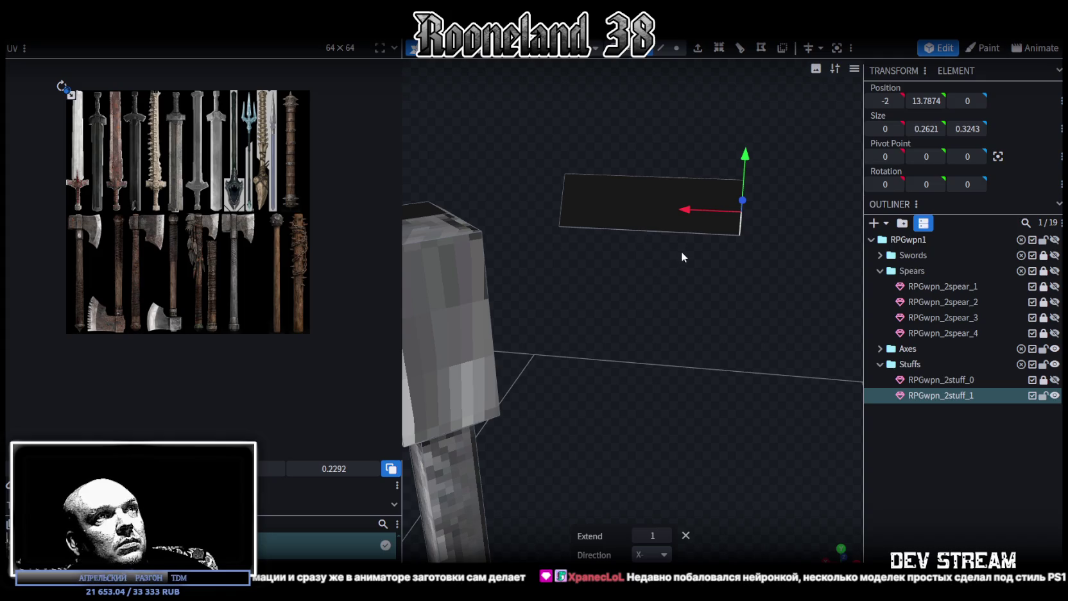
left_click_drag(653, 360, 628, 364)
Merge all the extruded end vertices into a point, leaving a flat triangular spike
left_click(679, 47)
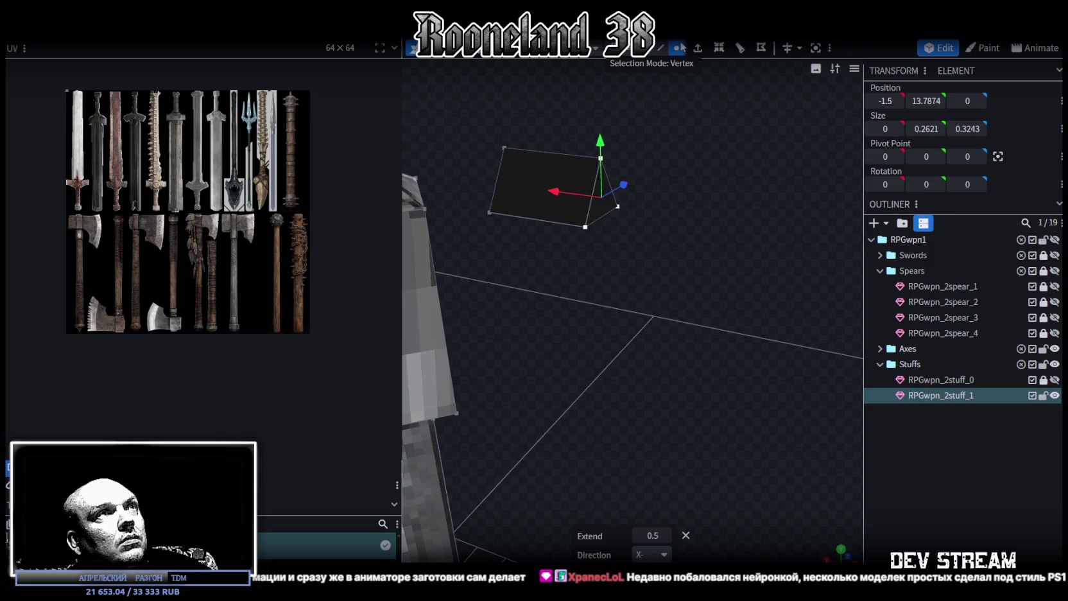
right_click(582, 225)
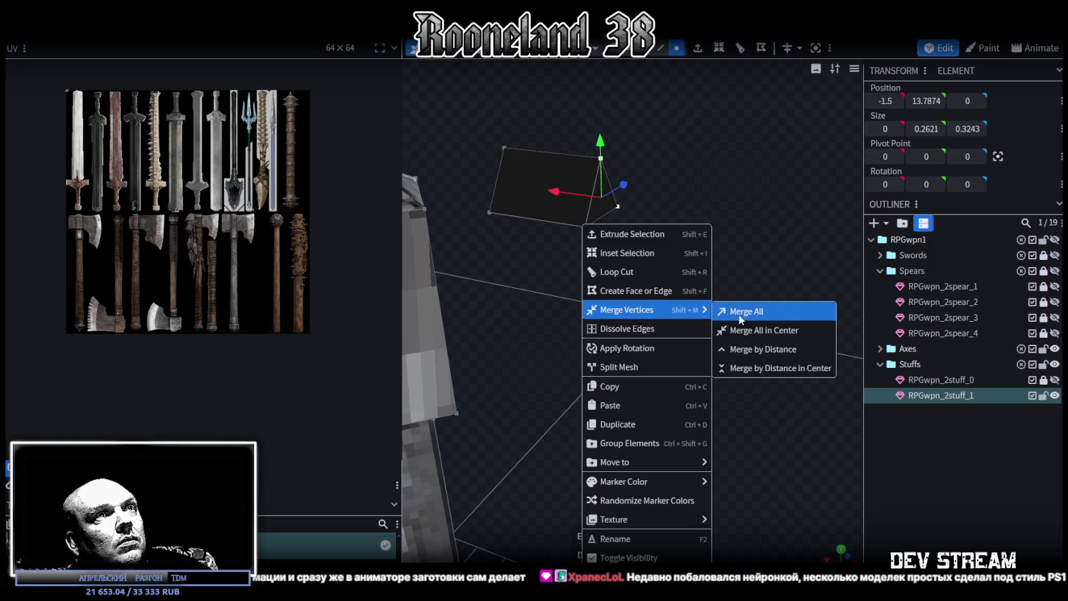
left_click(718, 310)
mouse_move(697, 283)
left_mouse_down()
mouse_move(705, 265)
mouse_move(680, 262)
mouse_move(734, 264)
mouse_move(742, 282)
mouse_move(655, 308)
mouse_move(657, 292)
left_mouse_up()
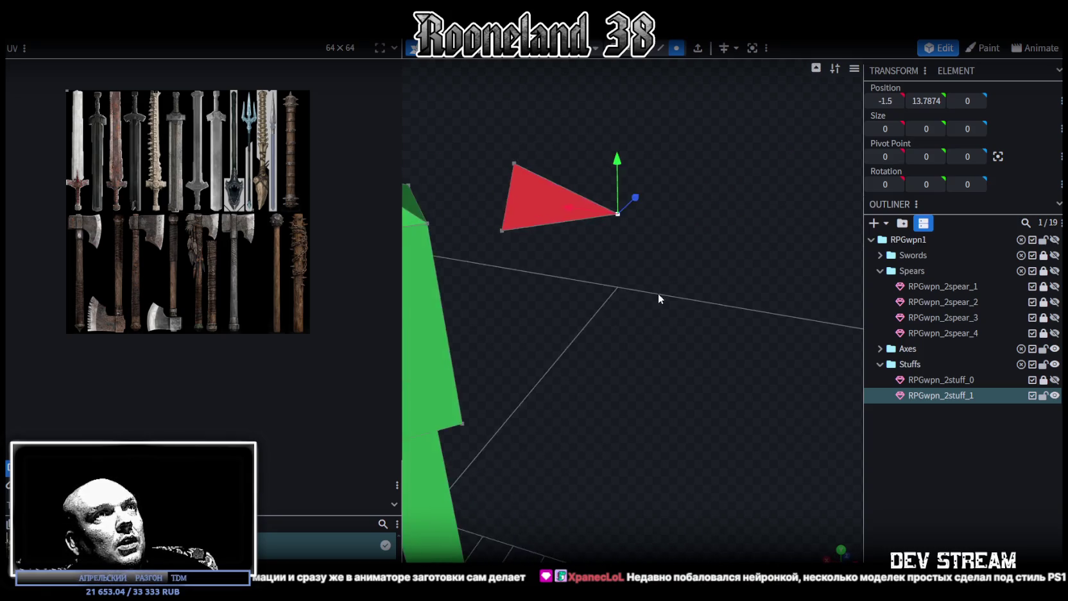
Move the triangular spike down and against the side of the head block
left_click(600, 205)
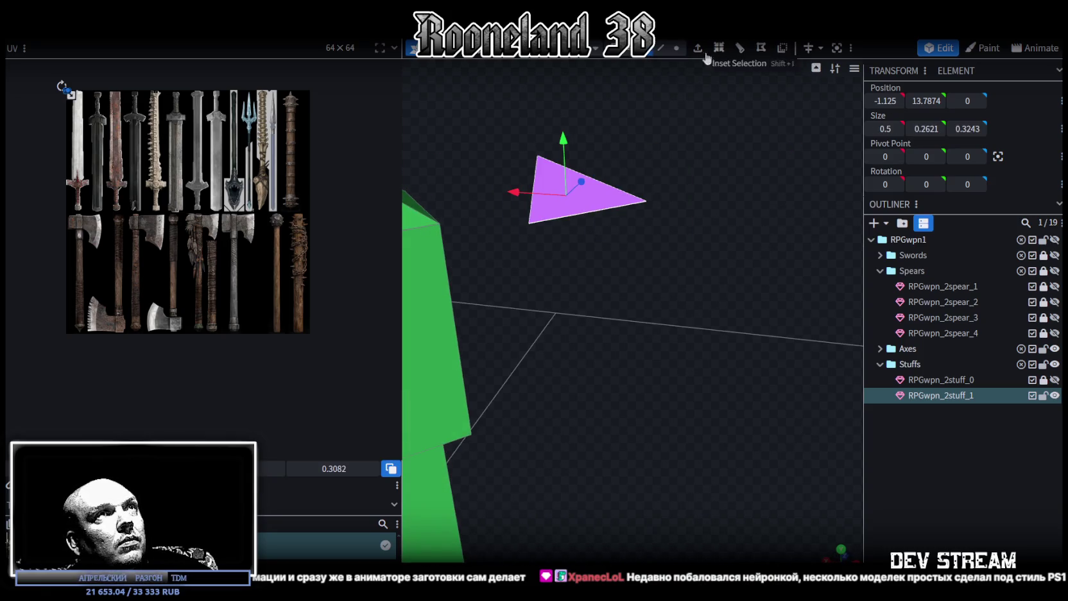
mouse_move(621, 295)
left_mouse_down()
mouse_move(667, 273)
mouse_move(606, 239)
left_mouse_up()
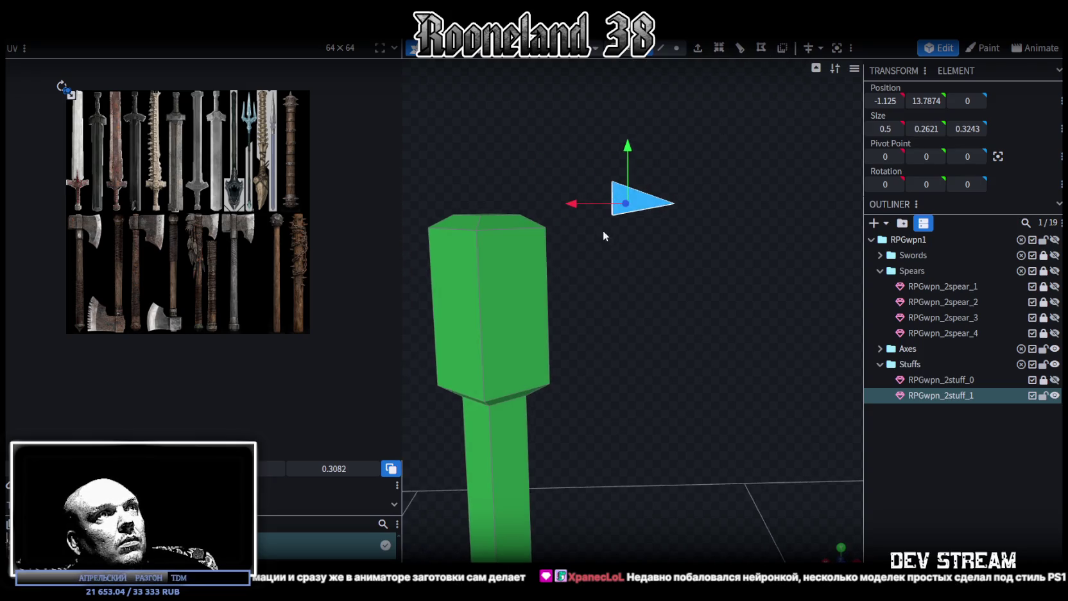
left_click_drag(565, 204, 492, 201)
mouse_move(553, 170)
left_mouse_down()
mouse_move(556, 214)
mouse_move(621, 350)
mouse_move(598, 342)
mouse_move(571, 301)
mouse_move(599, 327)
mouse_move(640, 269)
mouse_move(736, 300)
mouse_move(761, 320)
mouse_move(742, 297)
left_mouse_up()
mouse_move(561, 243)
left_mouse_down()
mouse_move(670, 276)
mouse_move(690, 237)
left_mouse_up()
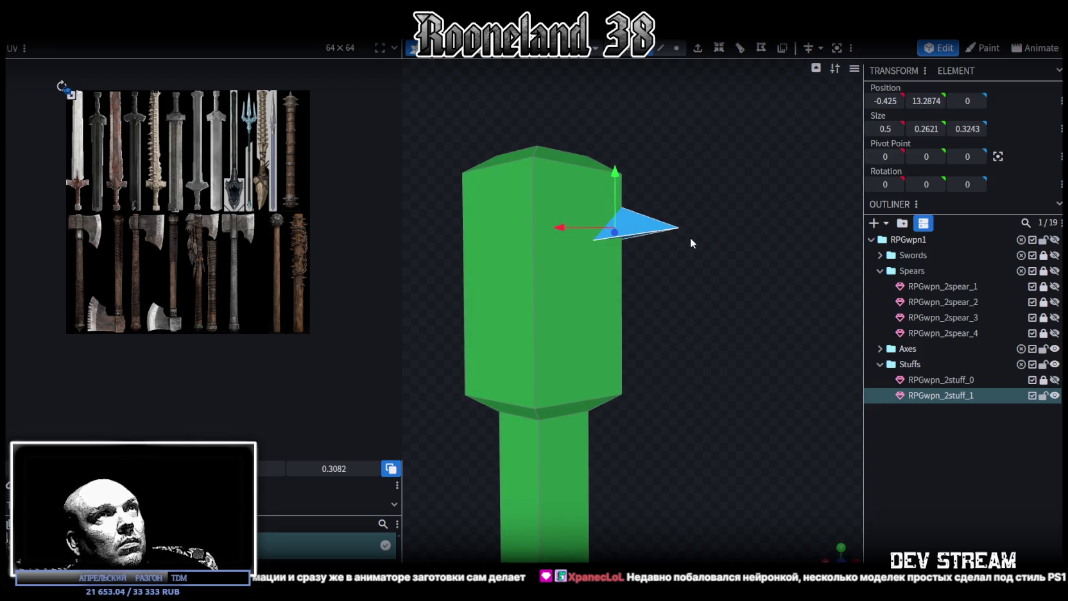
Box-select the spike's tip vertex and switch to a top orthographic view
left_click(678, 50)
mouse_move(728, 234)
left_mouse_down()
mouse_move(605, 259)
mouse_move(663, 259)
mouse_move(653, 270)
mouse_move(704, 276)
mouse_move(634, 244)
mouse_move(685, 247)
left_mouse_up()
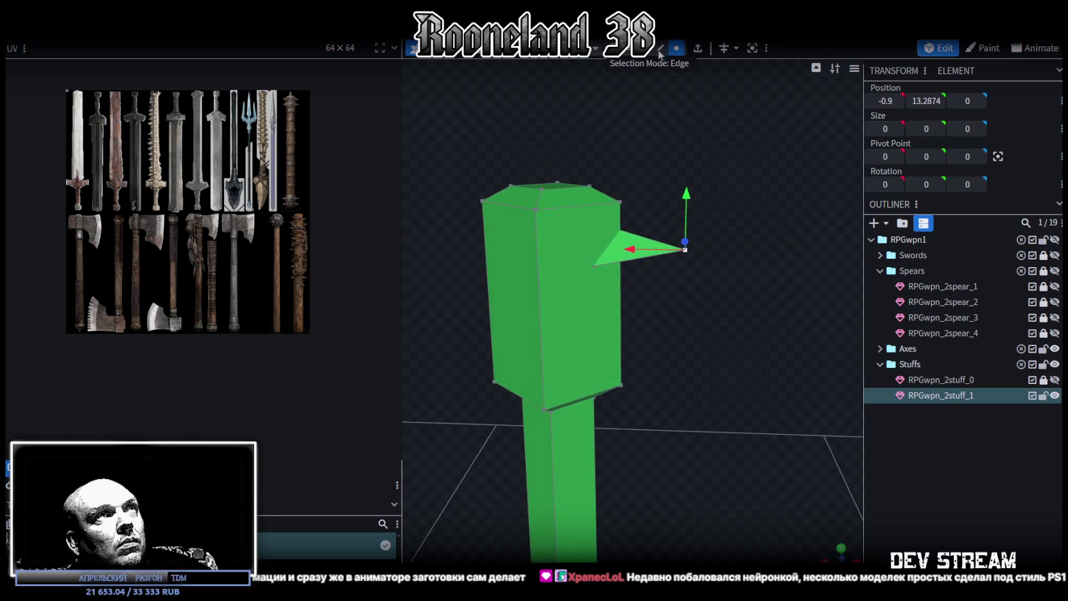
mouse_move(718, 133)
left_mouse_down()
mouse_move(738, 259)
mouse_move(656, 330)
mouse_move(805, 443)
left_mouse_up()
left_click(842, 549)
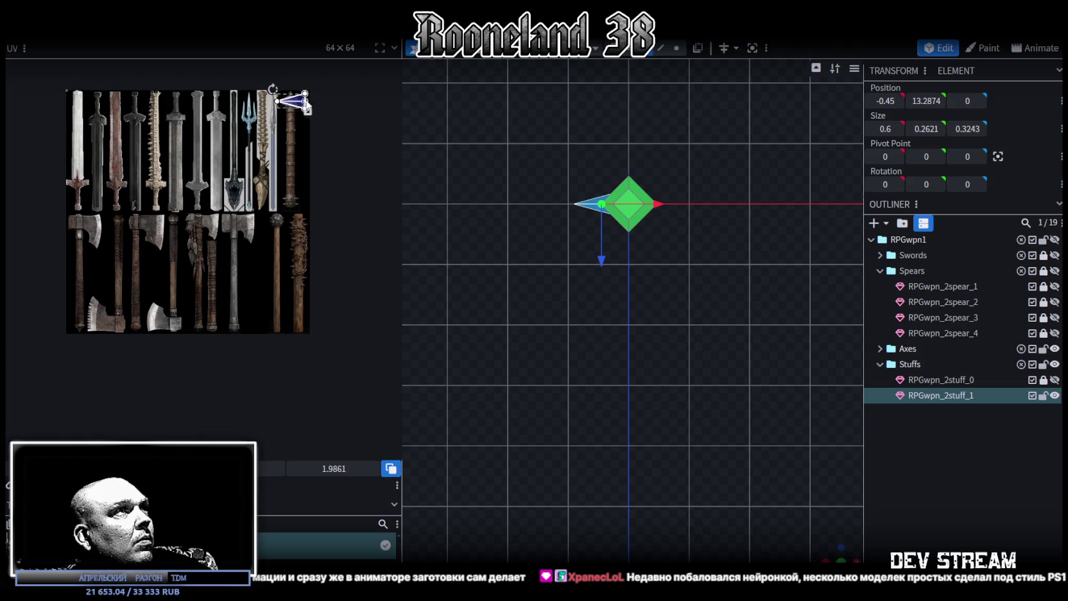
Rotate the spike's UV 90° and scale it onto the mace's small top spike
scroll(270, 188, "up", 2)
scroll(212, 184, "up", 3)
scroll(269, 257, "up", 2)
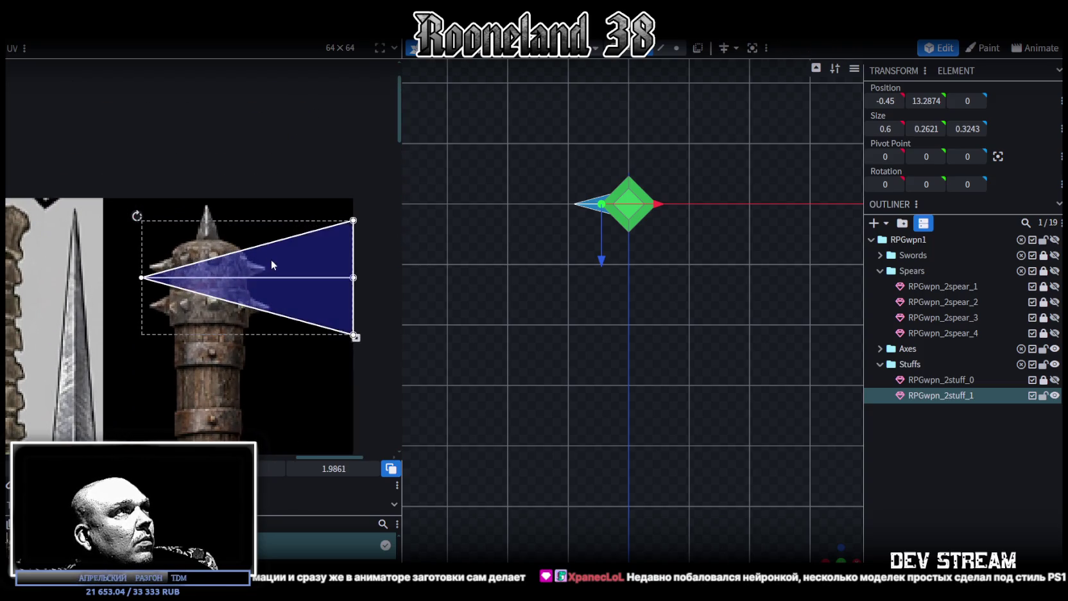
left_click(207, 270)
right_click(206, 265)
left_click(350, 480)
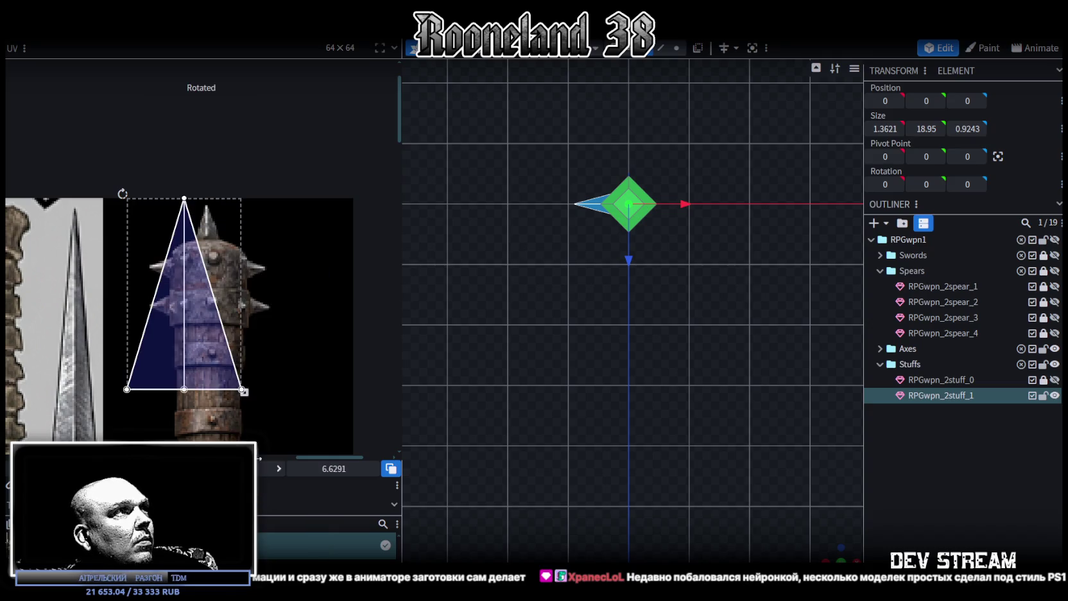
left_click_drag(196, 319, 268, 330)
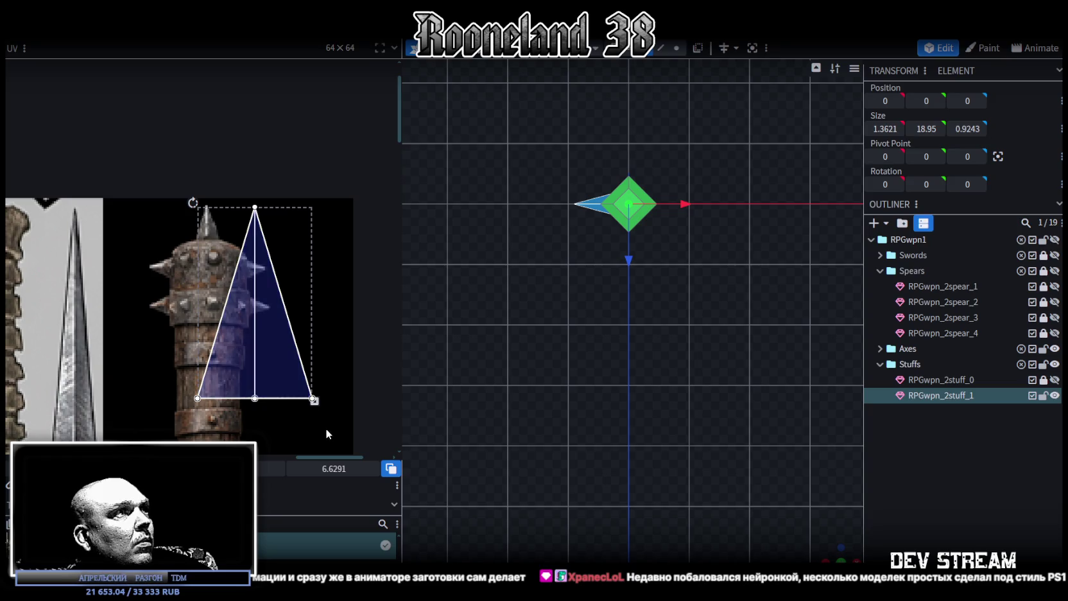
left_click_drag(314, 399, 245, 349)
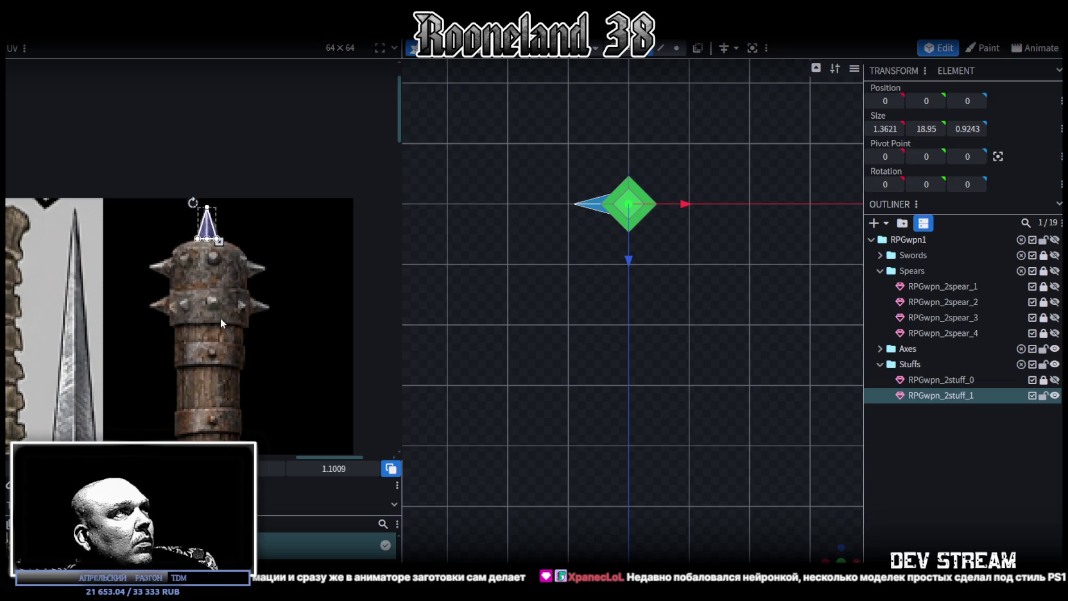
scroll(211, 244, "up", 5)
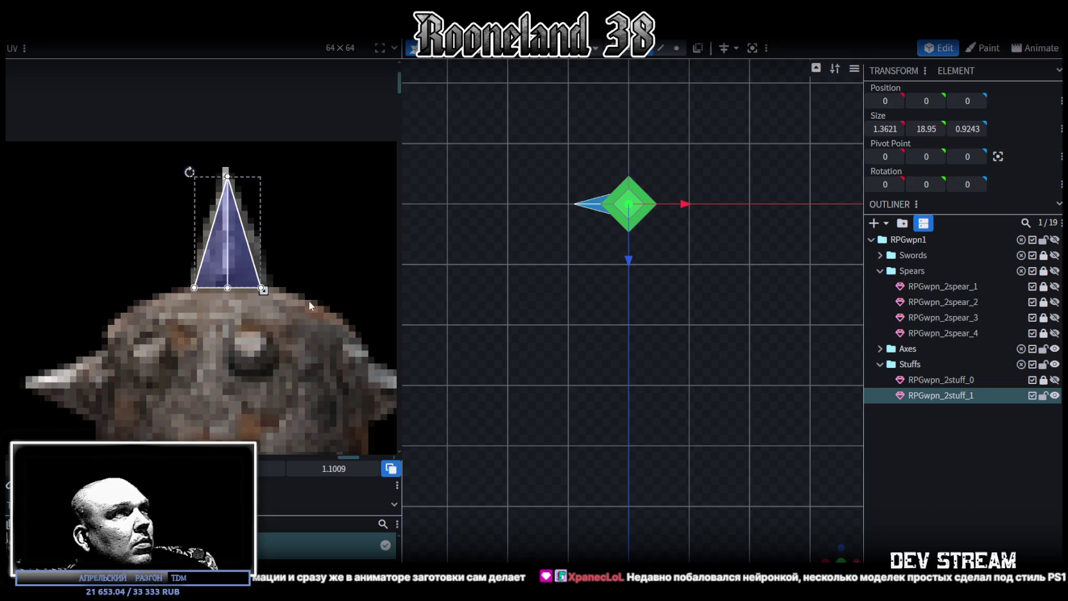
mouse_move(578, 359)
left_mouse_down()
mouse_move(613, 440)
mouse_move(704, 317)
mouse_move(594, 317)
mouse_move(632, 217)
left_mouse_up()
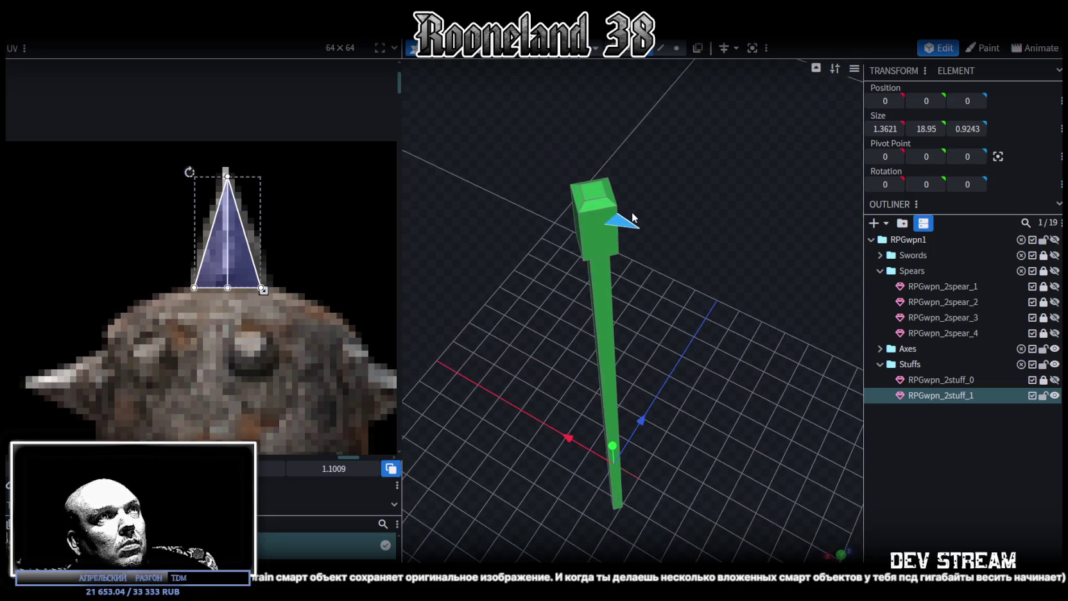
Select the staff's shaft in the viewport
left_click(632, 217)
mouse_move(688, 299)
left_mouse_down()
mouse_move(663, 353)
mouse_move(704, 314)
mouse_move(668, 373)
mouse_move(688, 351)
mouse_move(692, 322)
left_mouse_up()
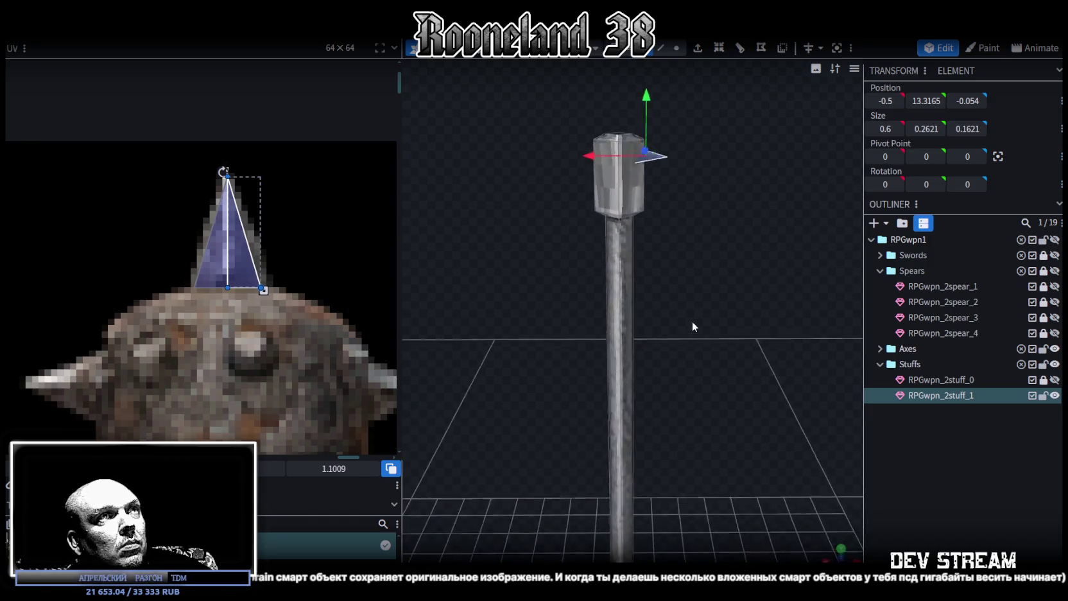
scroll(695, 273, "down", 3)
left_click(626, 379)
mouse_move(626, 379)
left_mouse_down()
mouse_move(675, 430)
mouse_move(663, 311)
mouse_move(661, 321)
left_mouse_up()
scroll(178, 355, "down", 3)
Move the shaft's UV island onto the mace's wooden handle on the texture
middle_click_drag(190, 401, 240, 307)
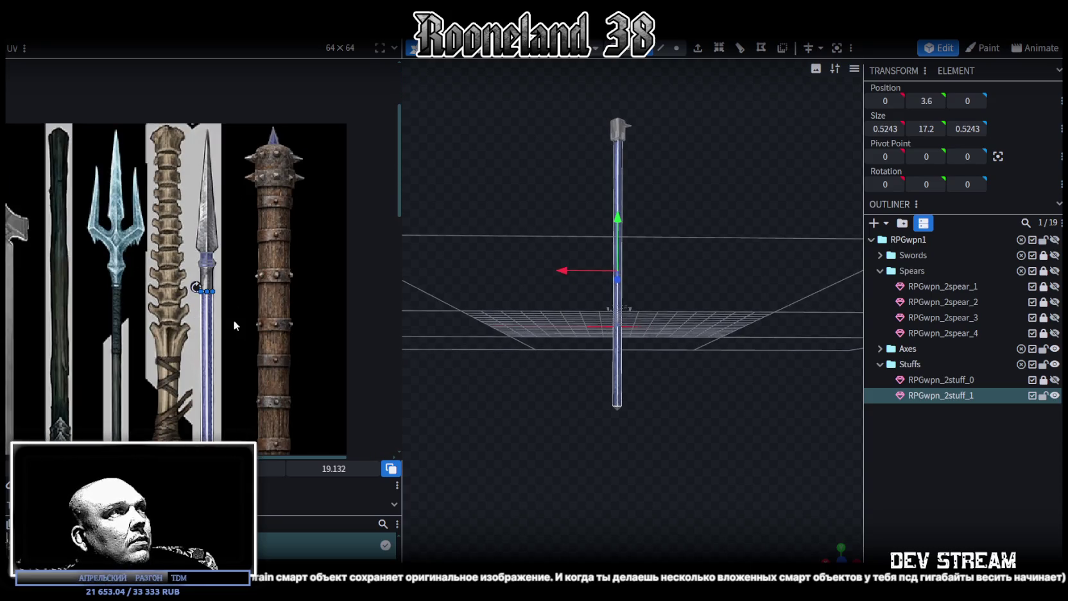
left_click_drag(210, 334, 282, 334)
scroll(233, 202, "up", 3)
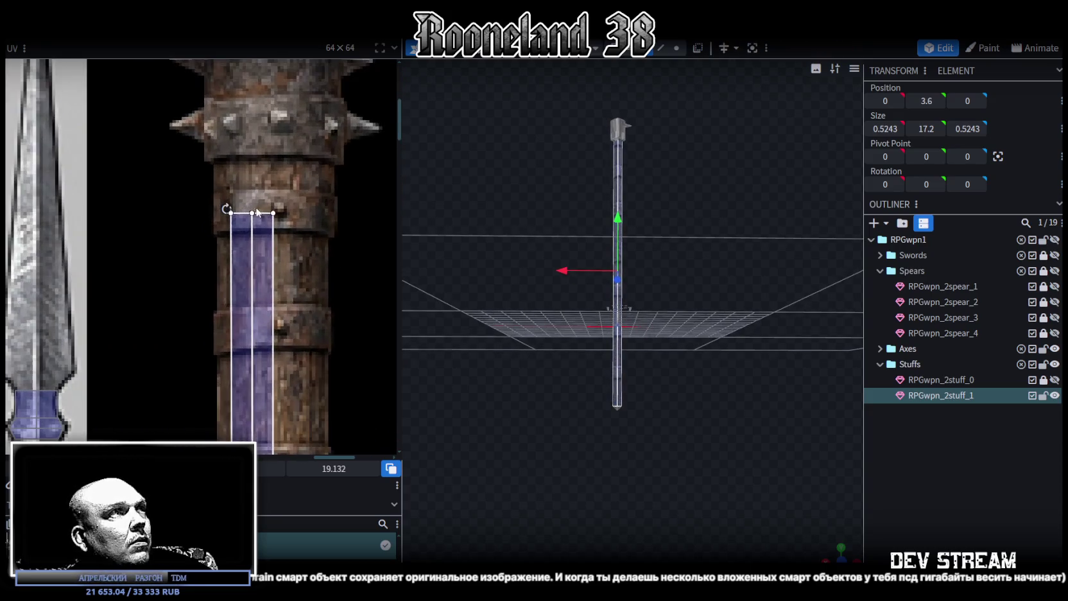
left_click_drag(233, 202, 226, 188)
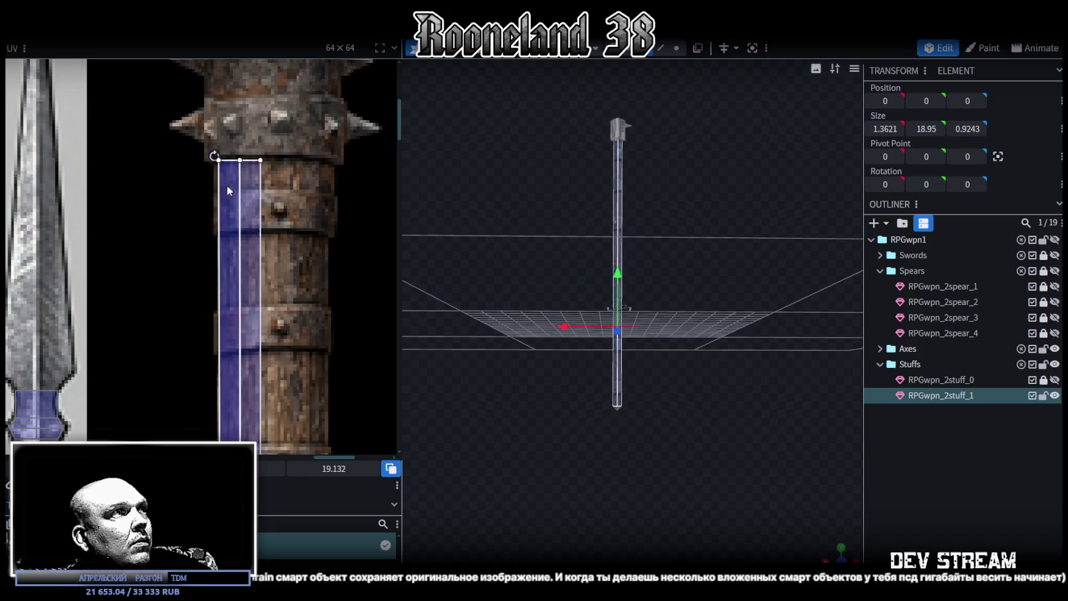
scroll(252, 247, "down", 2)
scroll(288, 243, "down", 2)
scroll(242, 213, "up", 2)
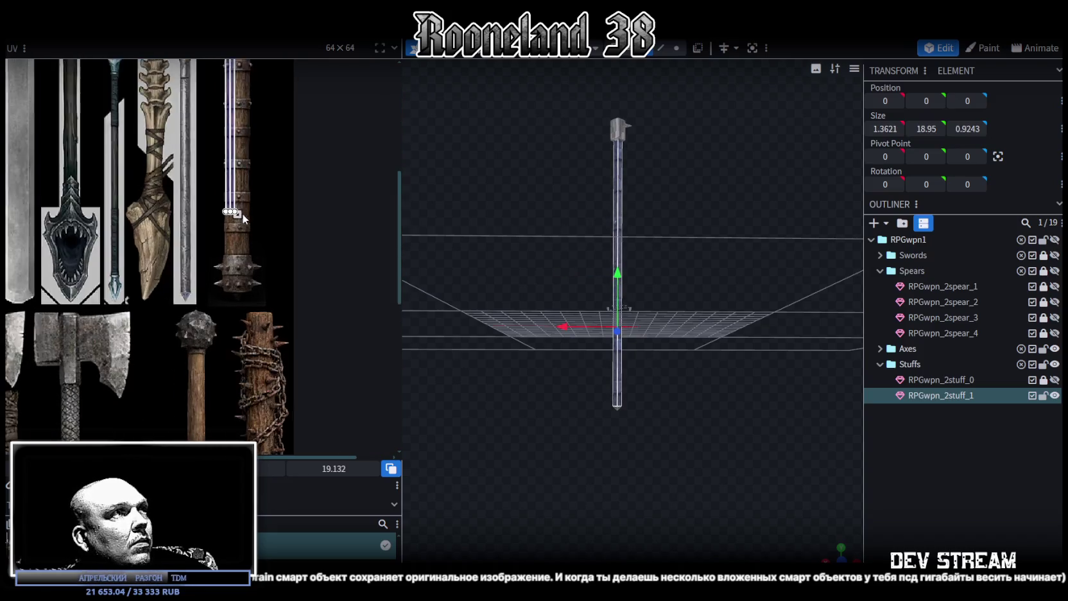
scroll(237, 222, "up", 2)
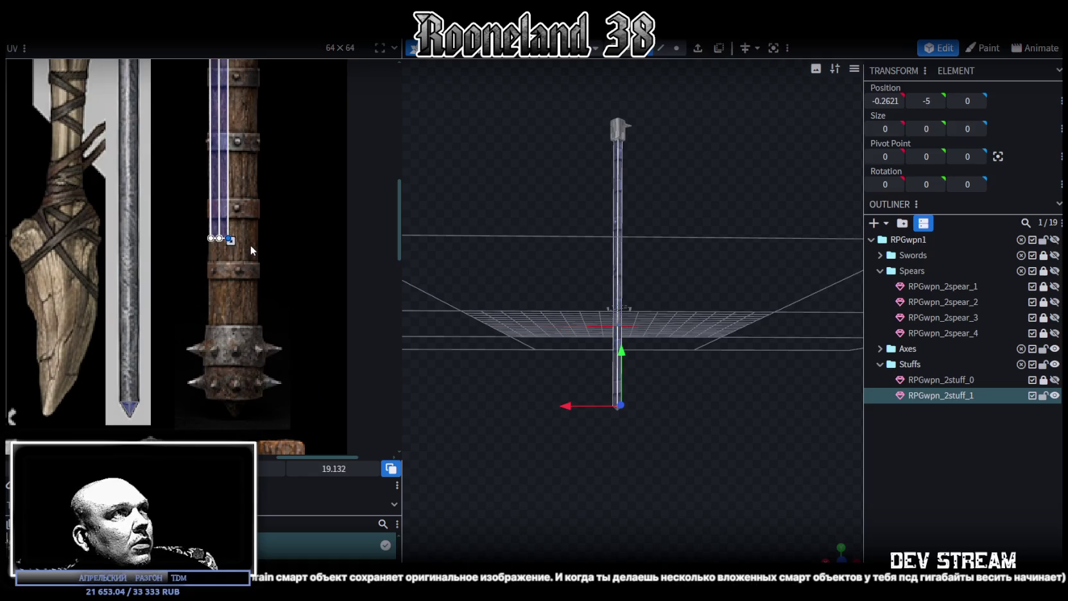
Stretch the shaft's UV down the mace handle to the shaft's base
mouse_move(231, 242)
left_mouse_down()
mouse_move(258, 323)
mouse_move(232, 317)
left_mouse_up()
scroll(257, 321, "up", 2)
scroll(253, 320, "up", 1)
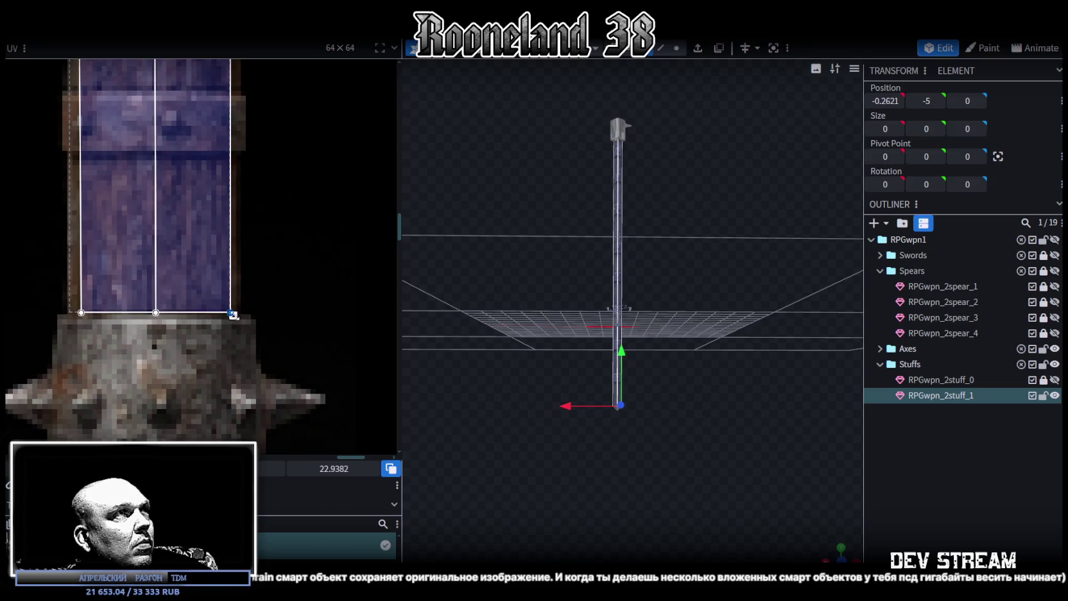
scroll(254, 248, "down", 3)
scroll(263, 371, "up", 1)
scroll(257, 333, "up", 1)
scroll(232, 203, "up", 1)
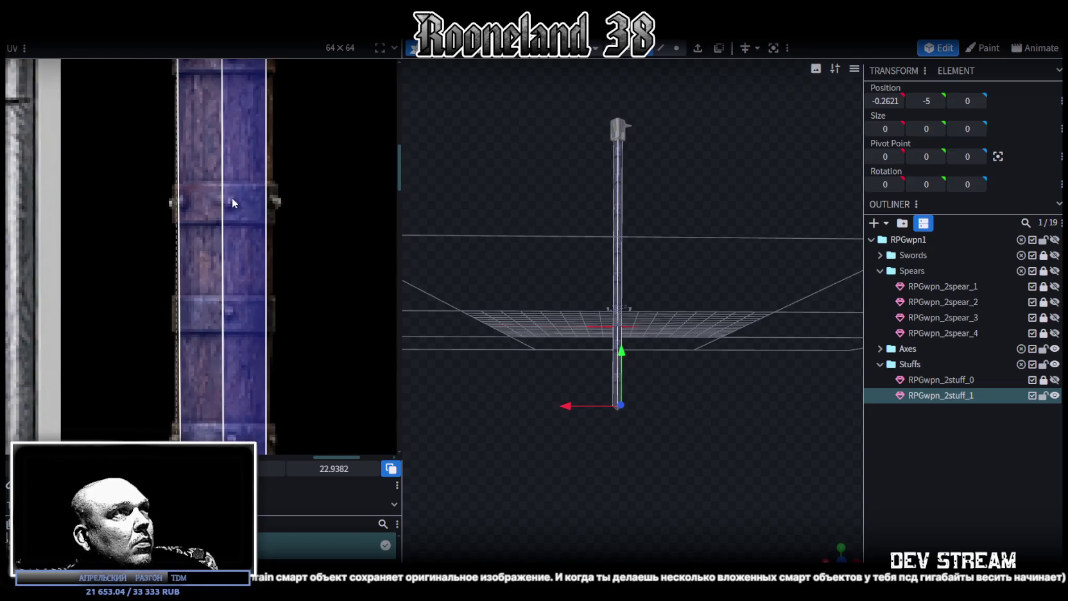
scroll(275, 216, "up", 2)
scroll(300, 297, "up", 1)
scroll(286, 334, "up", 2)
scroll(286, 316, "down", 1)
scroll(265, 349, "up", 1)
scroll(264, 220, "up", 1)
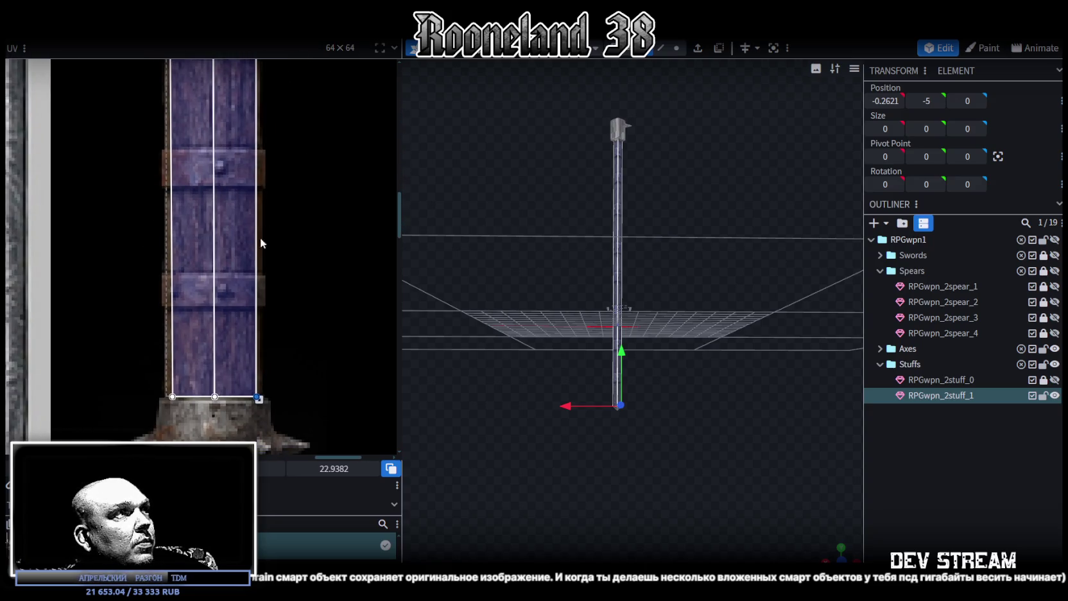
left_click_drag(258, 399, 262, 402)
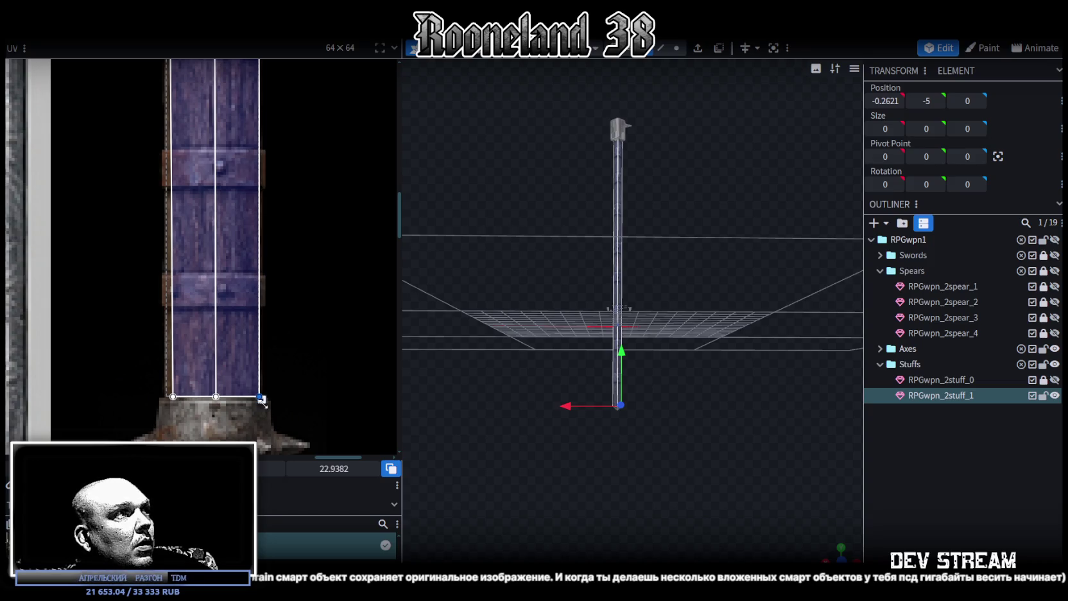
Deselect and orbit around the staff to inspect the wood-textured shaft
left_click_drag(585, 356, 786, 462)
mouse_move(836, 551)
left_mouse_down()
mouse_move(702, 443)
mouse_move(726, 358)
mouse_move(586, 336)
mouse_move(905, 487)
left_mouse_up()
left_click(905, 486)
mouse_move(731, 340)
left_mouse_down()
mouse_move(605, 334)
mouse_move(480, 304)
mouse_move(841, 308)
mouse_move(587, 392)
left_mouse_up()
scroll(595, 322, "up", 3)
scroll(576, 316, "up", 2)
scroll(572, 314, "down", 3)
mouse_move(571, 305)
left_mouse_down()
mouse_move(646, 357)
mouse_move(587, 348)
left_mouse_up()
left_click(615, 351)
scroll(330, 243, "down", 3)
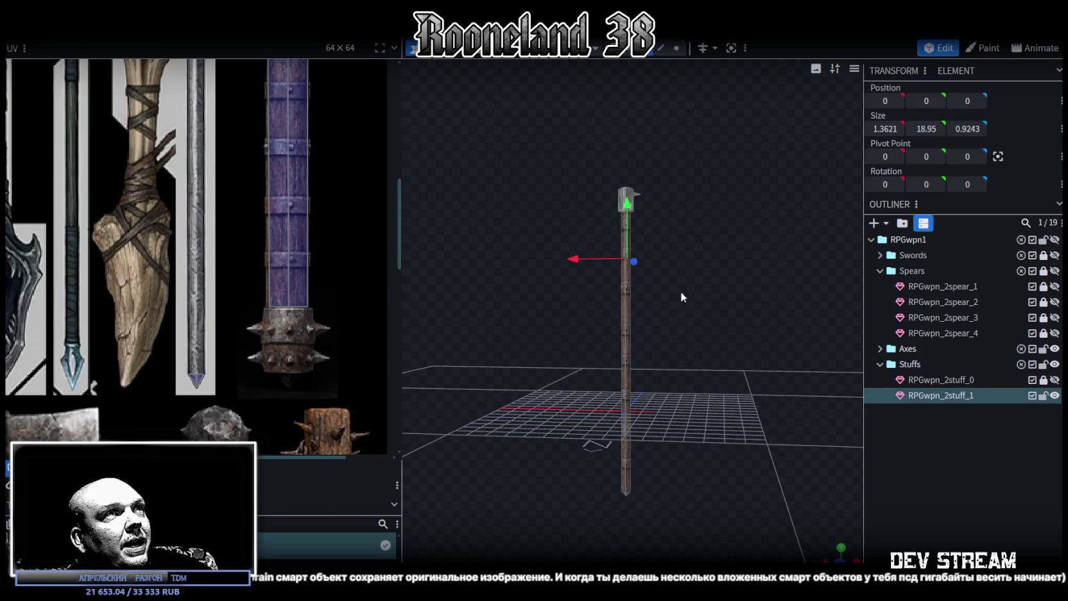
Move the staff's whole UV island onto empty texture space
scroll(302, 295, "down", 3)
scroll(296, 336, "up", 2)
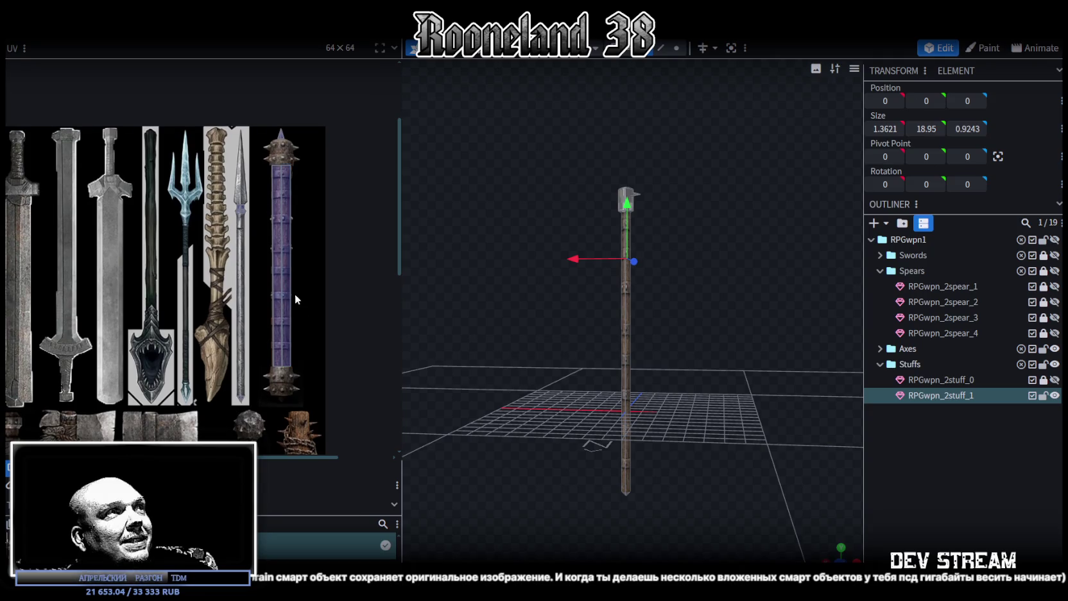
scroll(292, 286, "up", 1)
key("ctrl+a")
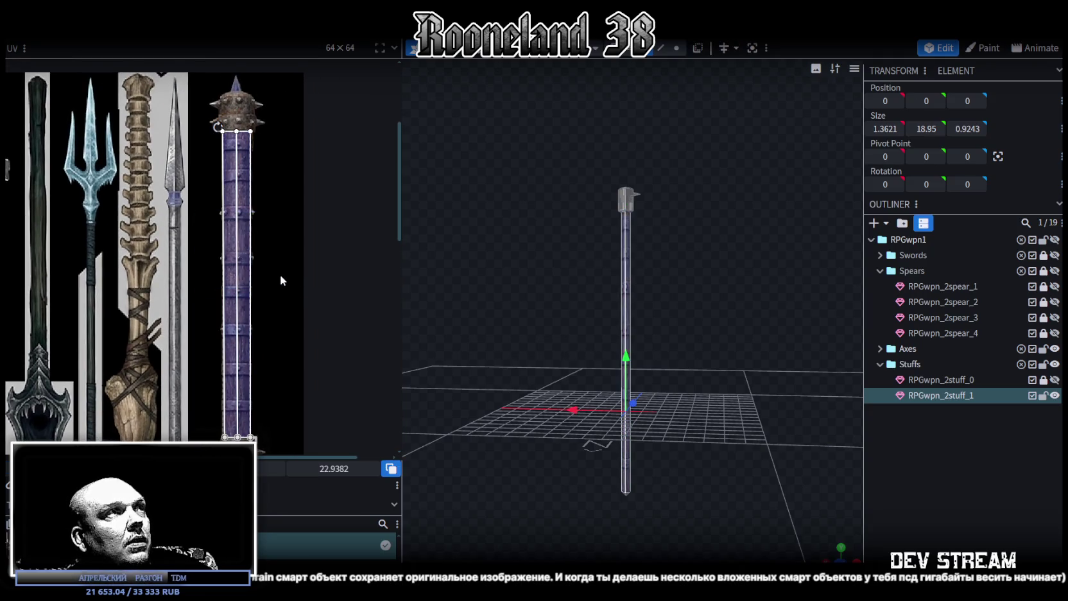
left_click_drag(244, 252, 341, 170)
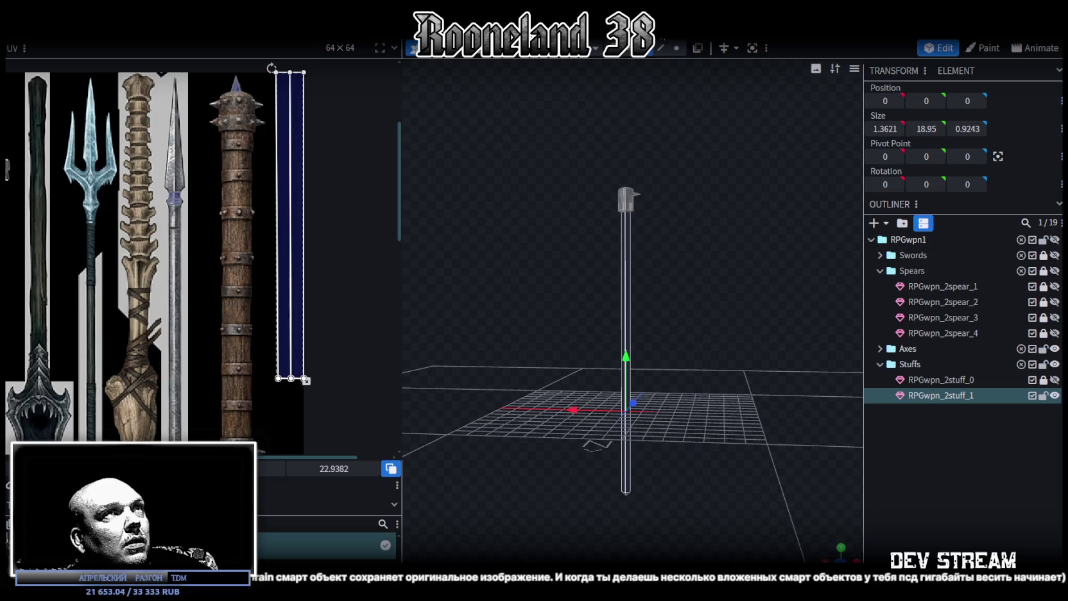
Add a loop cut across the staff shaft from a selected edge
left_click(661, 48)
left_click(625, 318)
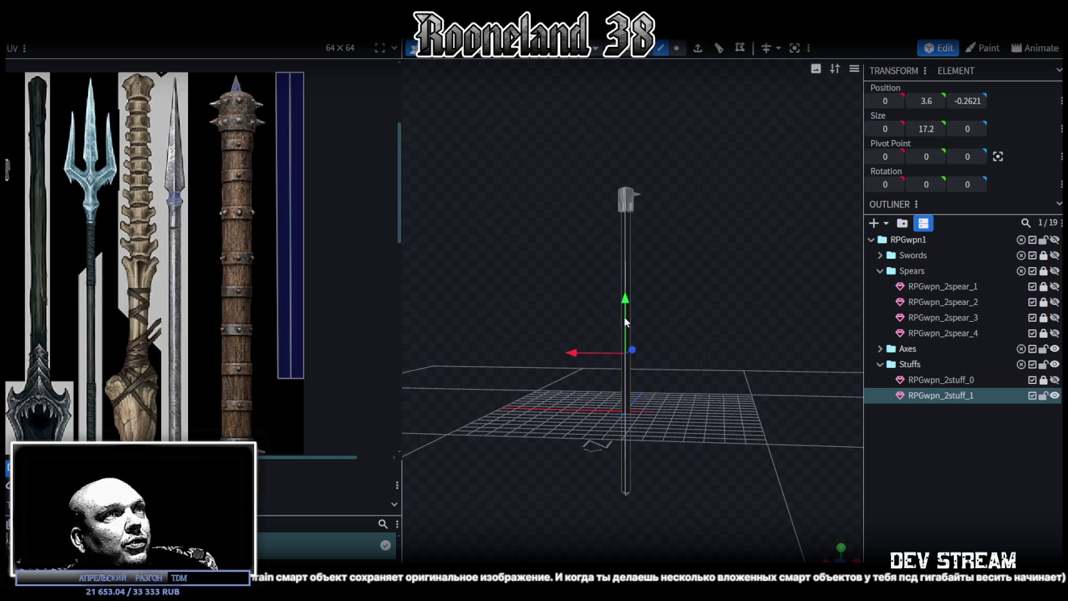
left_click(720, 52)
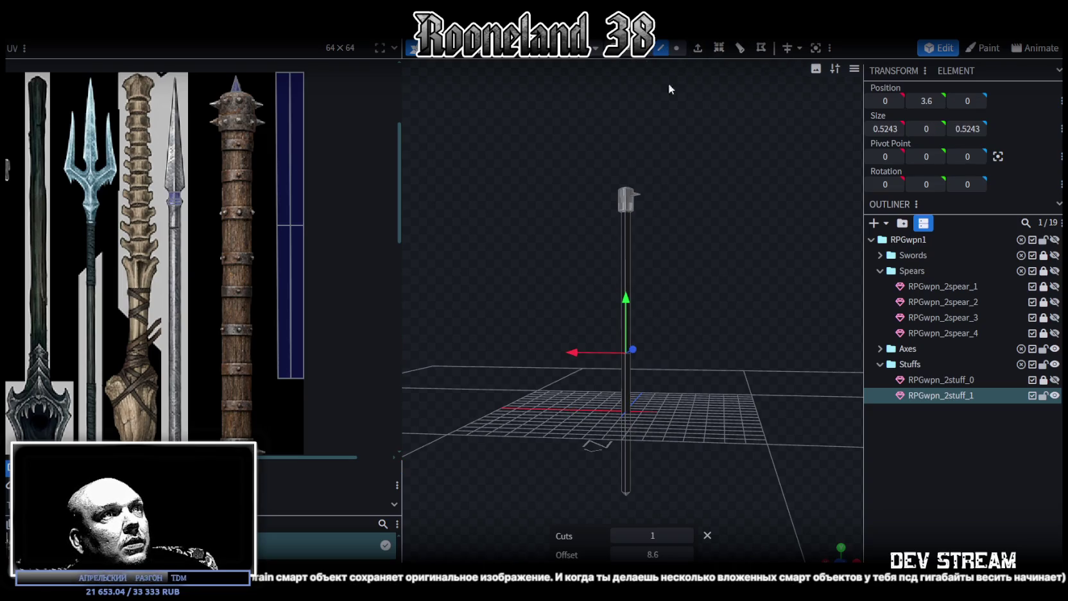
Nudge and slightly widen the shaft's UV strip beside the trident handle
key("ctrl+a")
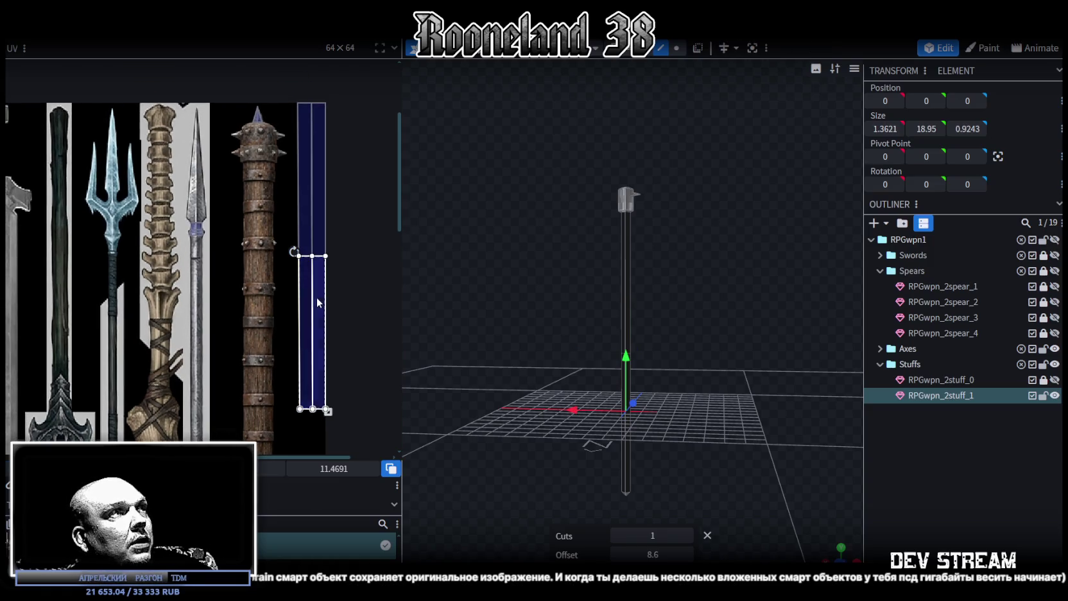
scroll(308, 168, "up", 2)
scroll(321, 193, "up", 3)
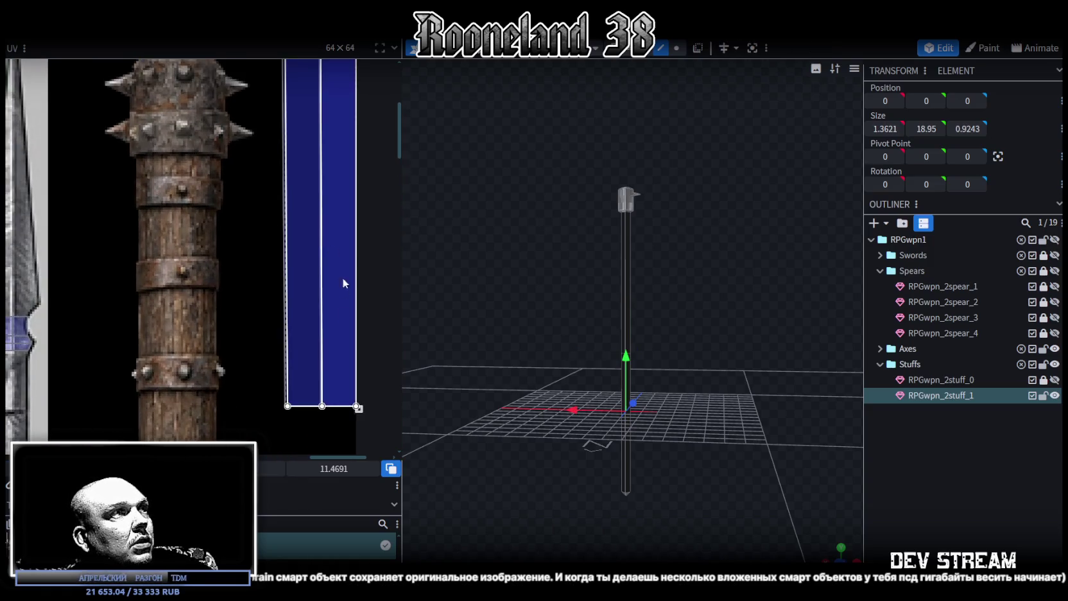
left_click_drag(321, 325, 318, 327)
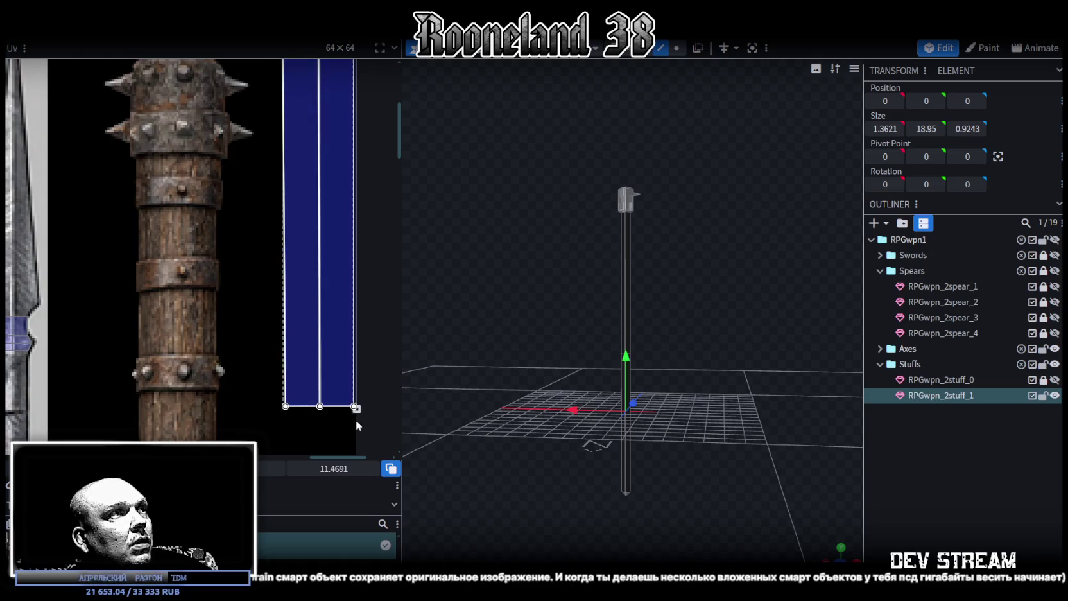
left_click_drag(357, 407, 360, 408)
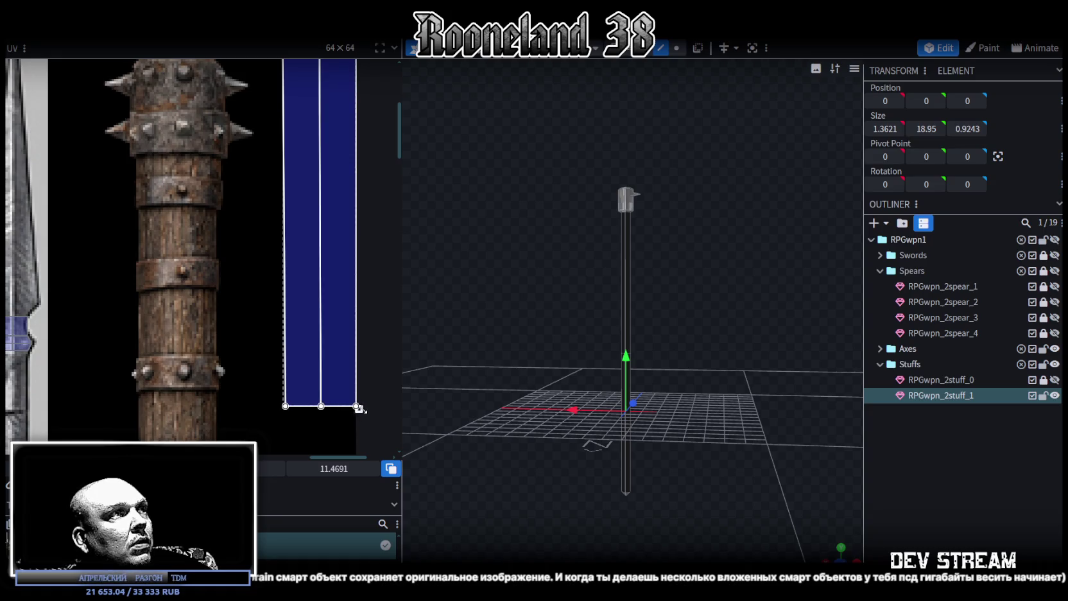
scroll(279, 359, "down", 3)
scroll(312, 299, "down", 2)
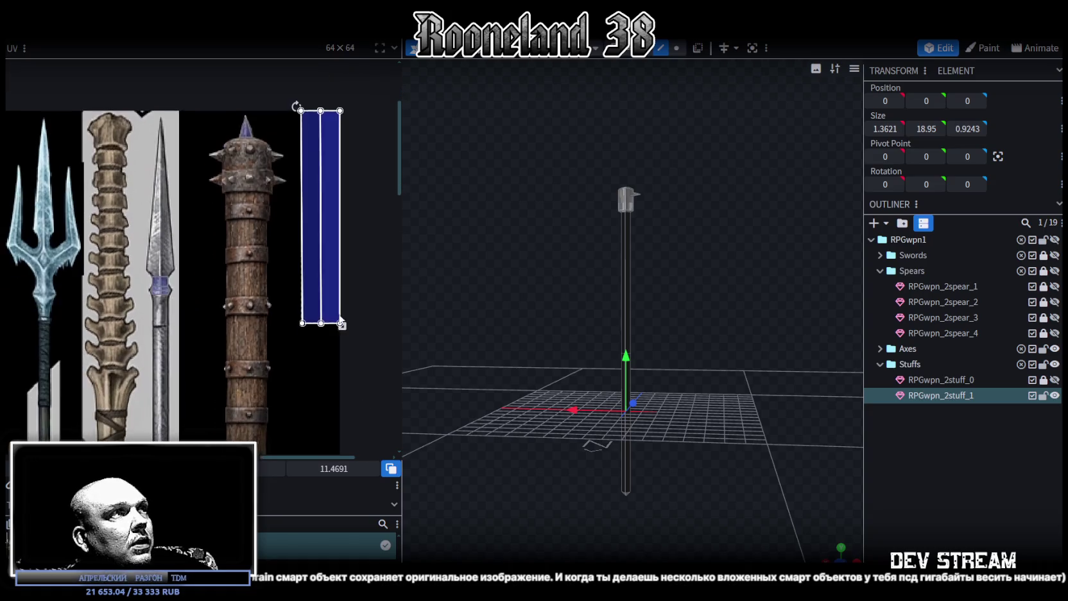
Select the upper shaft section in front orthographic view, in face mode
left_click(626, 340)
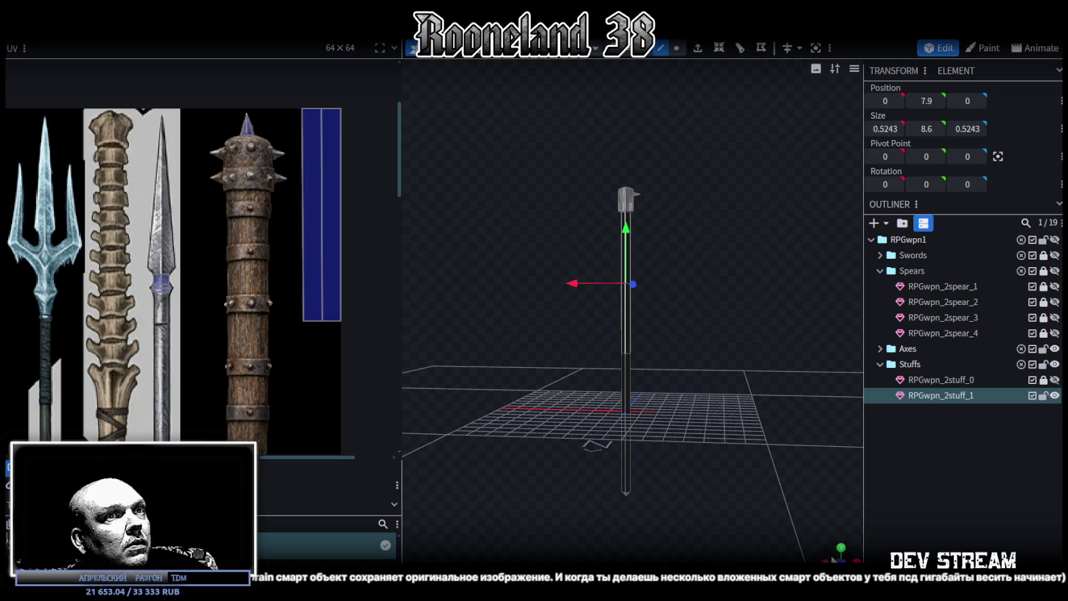
key("KP_1")
scroll(676, 511, "up", 3)
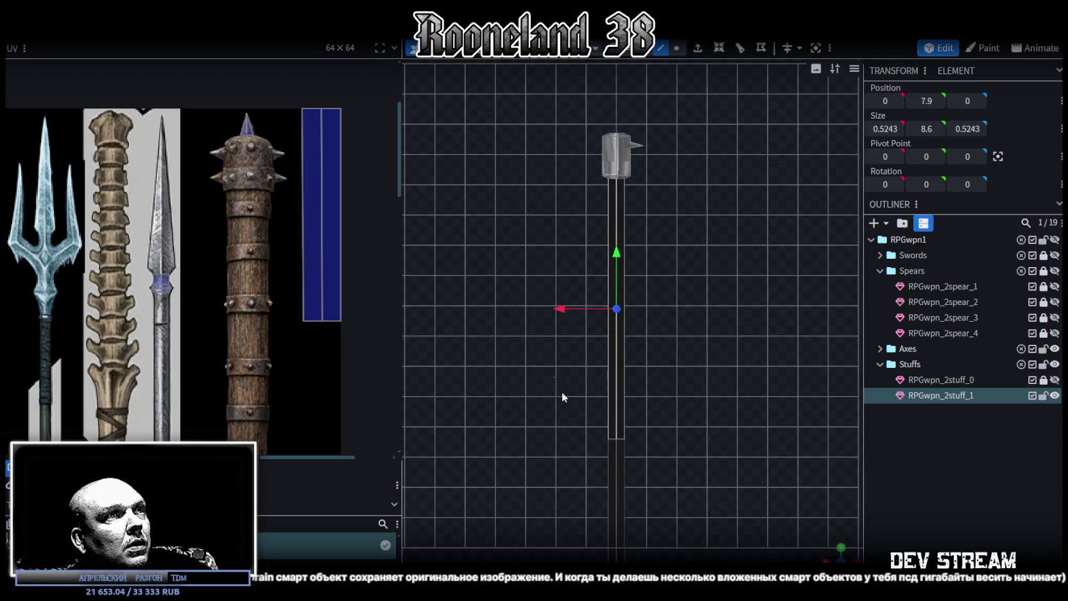
scroll(626, 500, "down", 3)
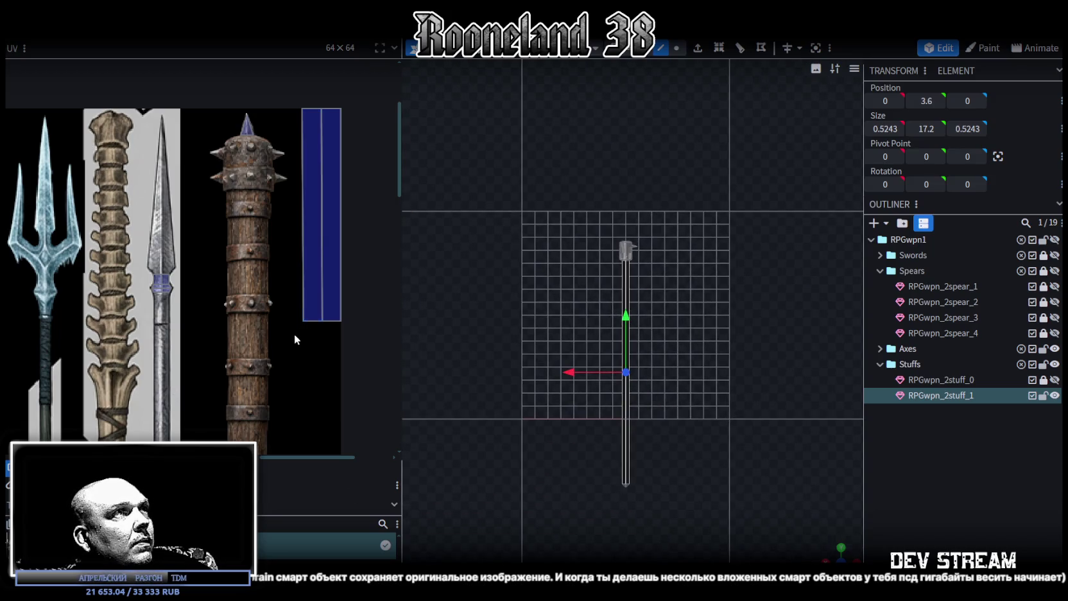
left_click(642, 53)
Move the selected shaft UV faces up onto the mace's wooden handle
left_click_drag(322, 211, 95, 263)
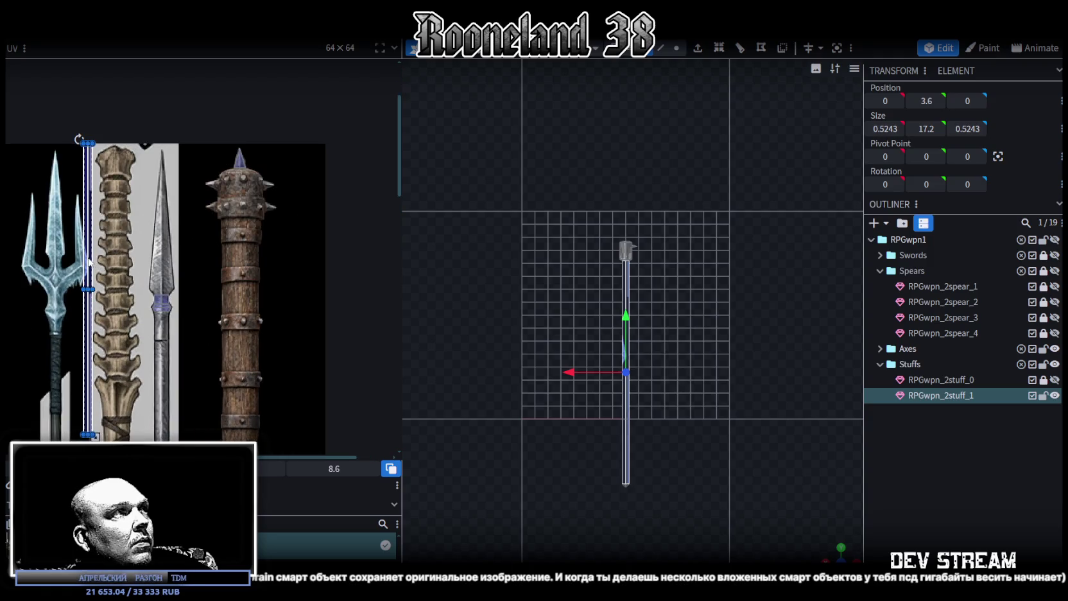
key("ctrl+z")
left_click_drag(305, 324, 344, 347)
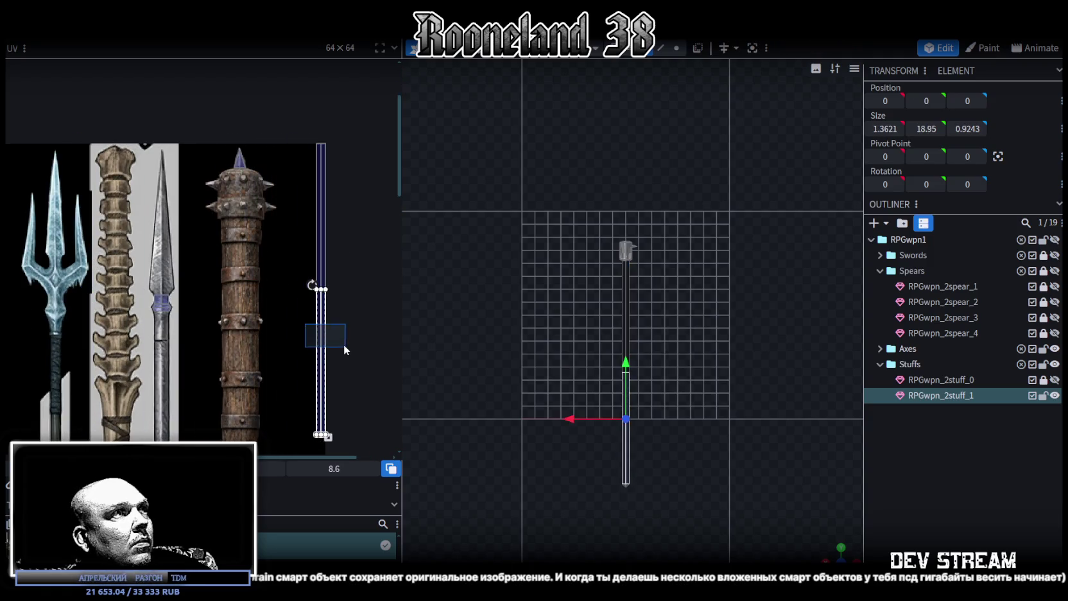
mouse_move(323, 339)
left_mouse_down()
mouse_move(340, 182)
mouse_move(345, 219)
mouse_move(247, 257)
left_mouse_up()
scroll(231, 211, "up", 3)
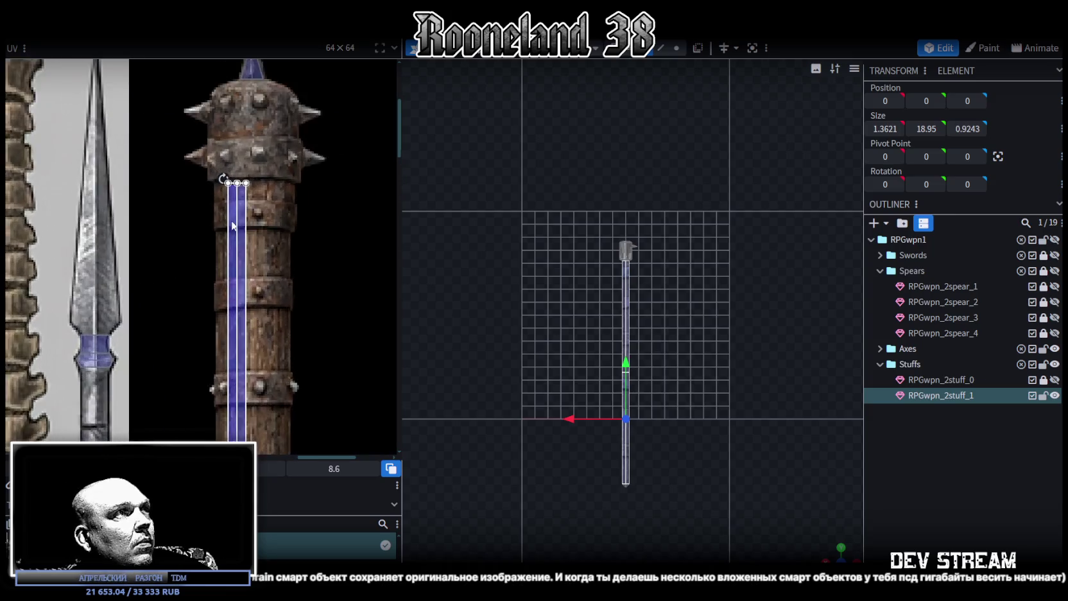
scroll(223, 175, "up", 2)
left_click_drag(222, 174, 193, 163)
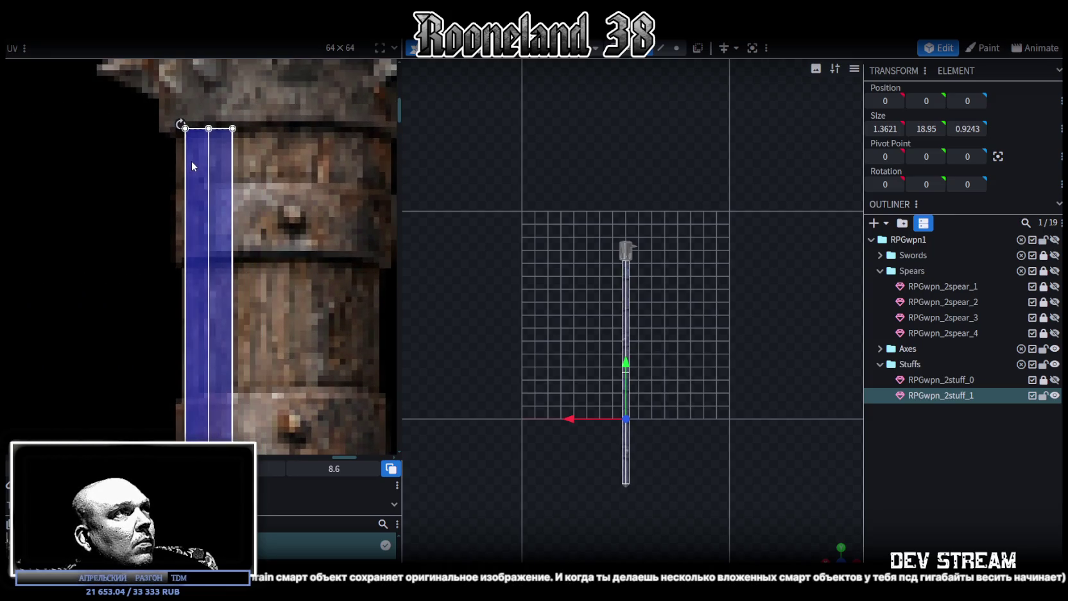
Resize the shaft UV rectangle to cover the mace handle, then return to perspective and deselect
scroll(257, 301, "down", 3)
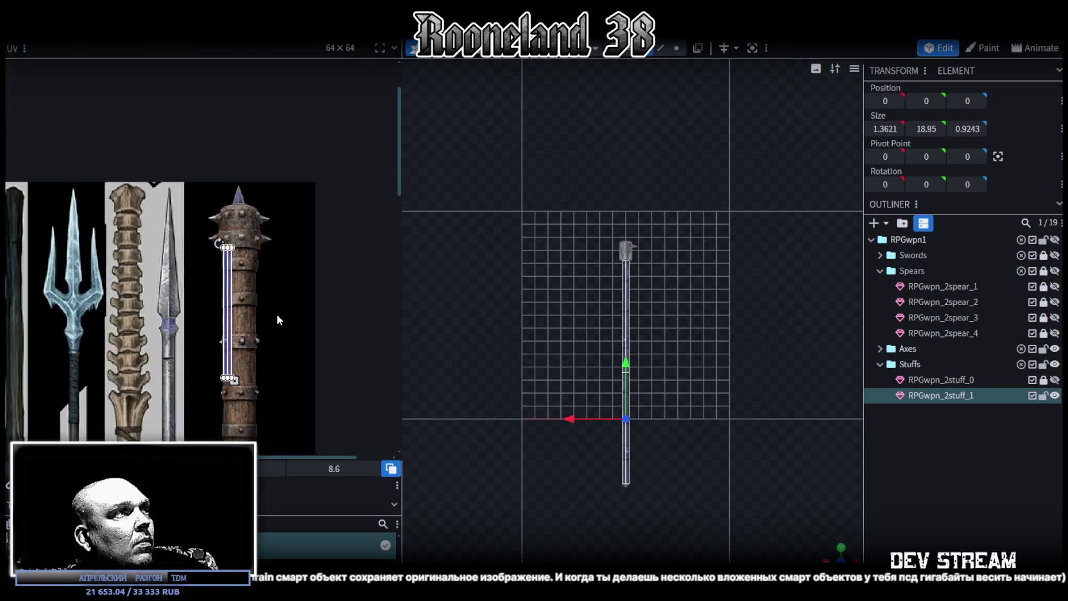
left_click_drag(244, 125, 270, 333)
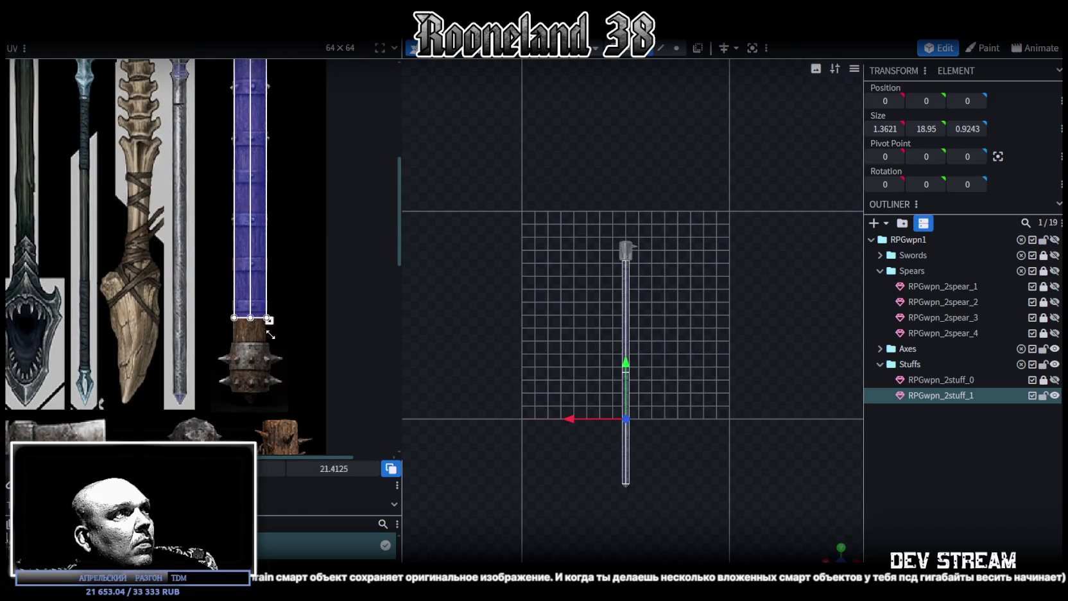
scroll(269, 341, "up", 4)
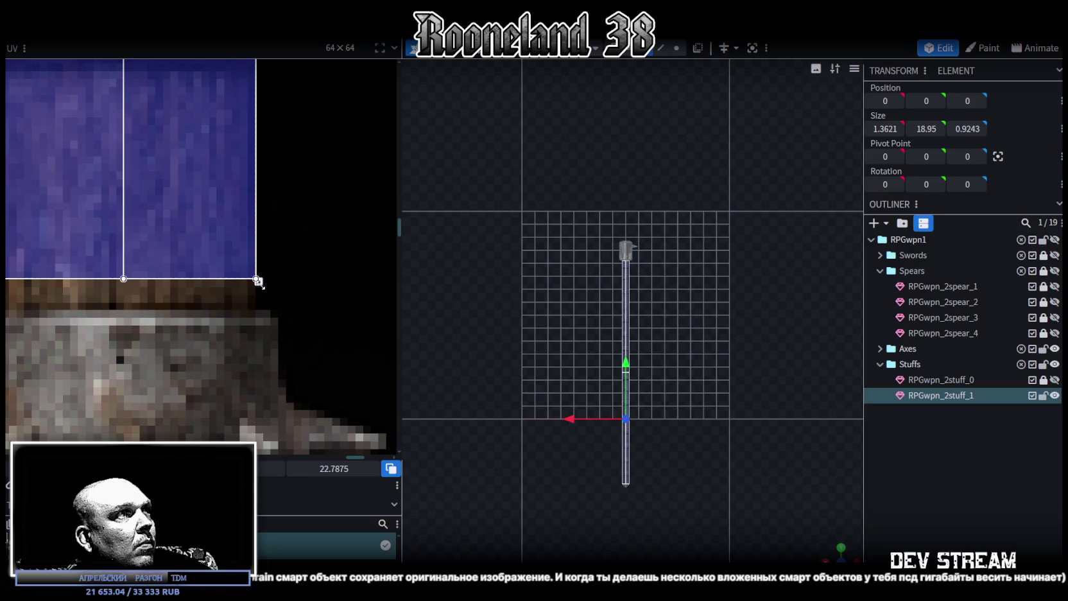
left_click_drag(257, 279, 236, 308)
scroll(274, 219, "down", 3)
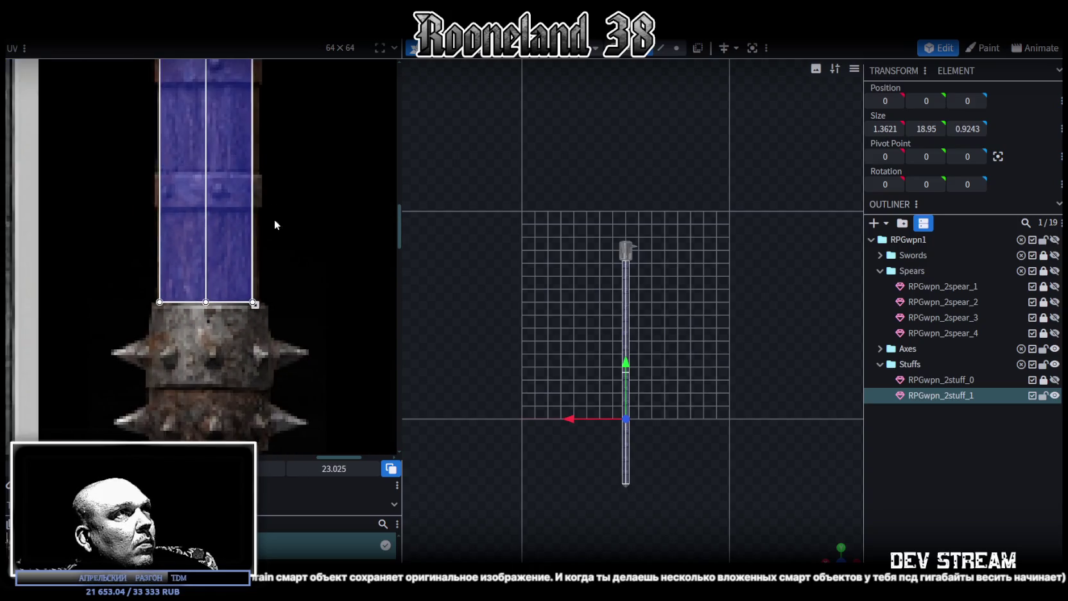
scroll(277, 396, "up", 2)
scroll(297, 155, "down", 1)
scroll(296, 193, "down", 2)
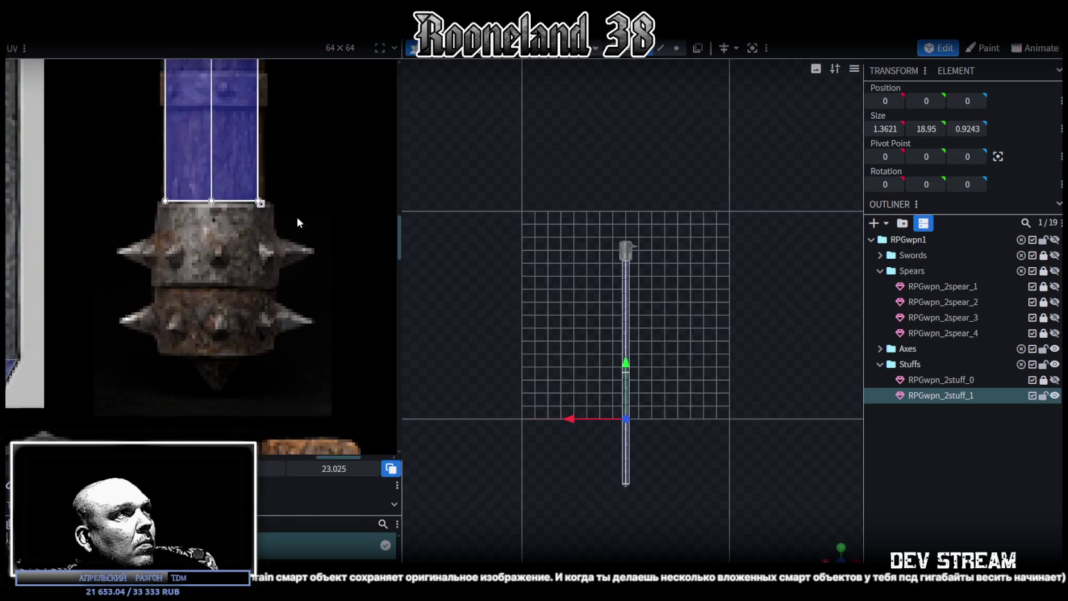
scroll(244, 215, "up", 3)
scroll(220, 227, "up", 2)
left_click_drag(220, 227, 232, 230)
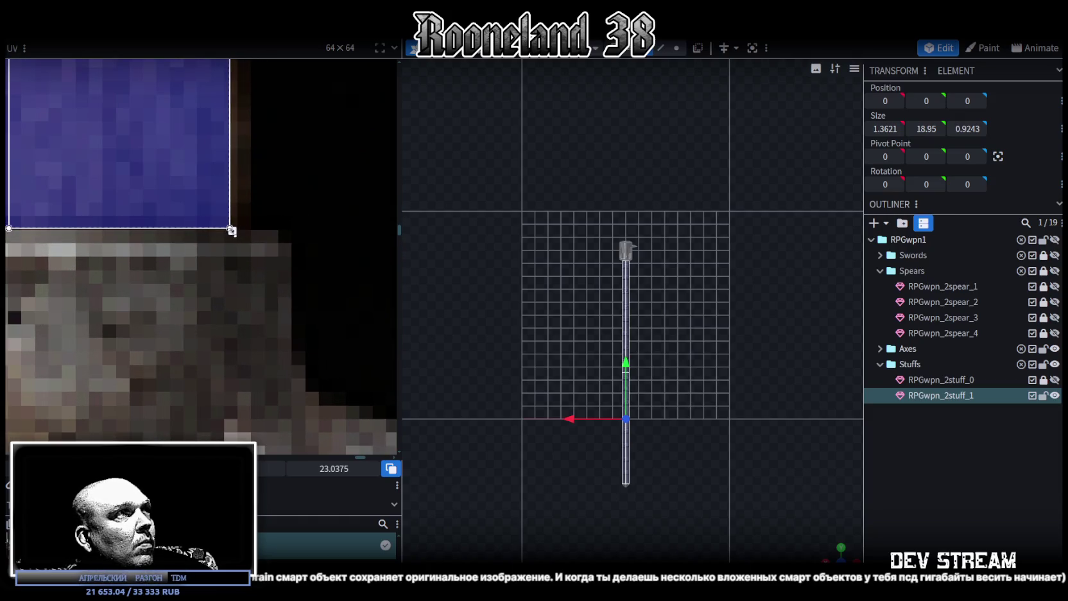
scroll(687, 384, "up", 2)
scroll(771, 482, "up", 2)
scroll(788, 514, "up", 2)
scroll(805, 439, "up", 1)
left_click(836, 551)
left_click(904, 516)
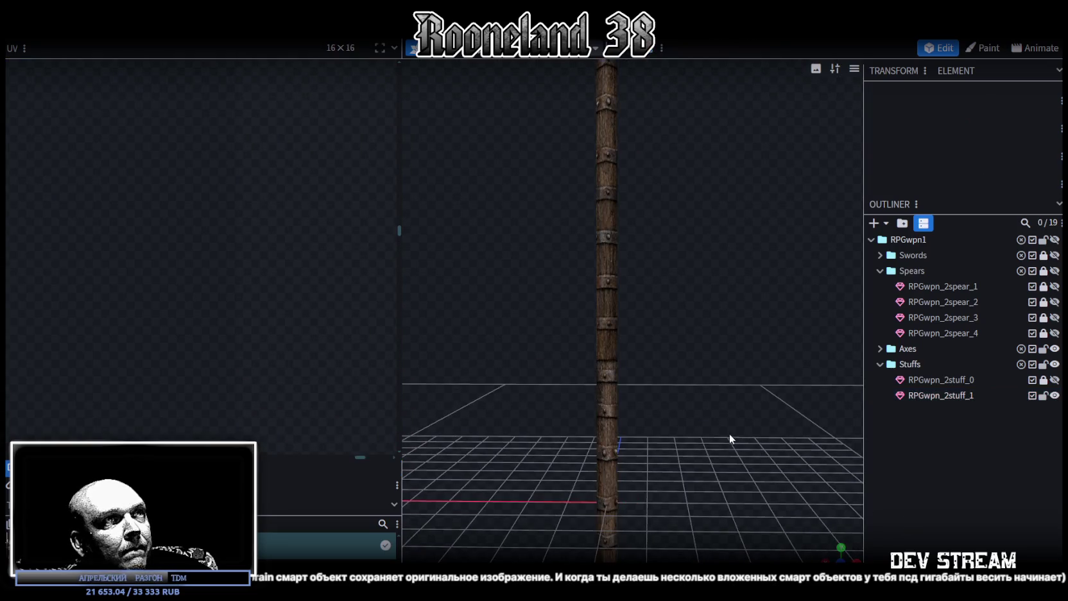
Select the staff's shaft UV and shorten it to end above the spiked head
mouse_move(729, 433)
left_mouse_down()
mouse_move(615, 437)
mouse_move(534, 409)
mouse_move(699, 403)
mouse_move(755, 374)
mouse_move(716, 354)
mouse_move(730, 426)
mouse_move(623, 360)
left_mouse_up()
left_click(623, 359)
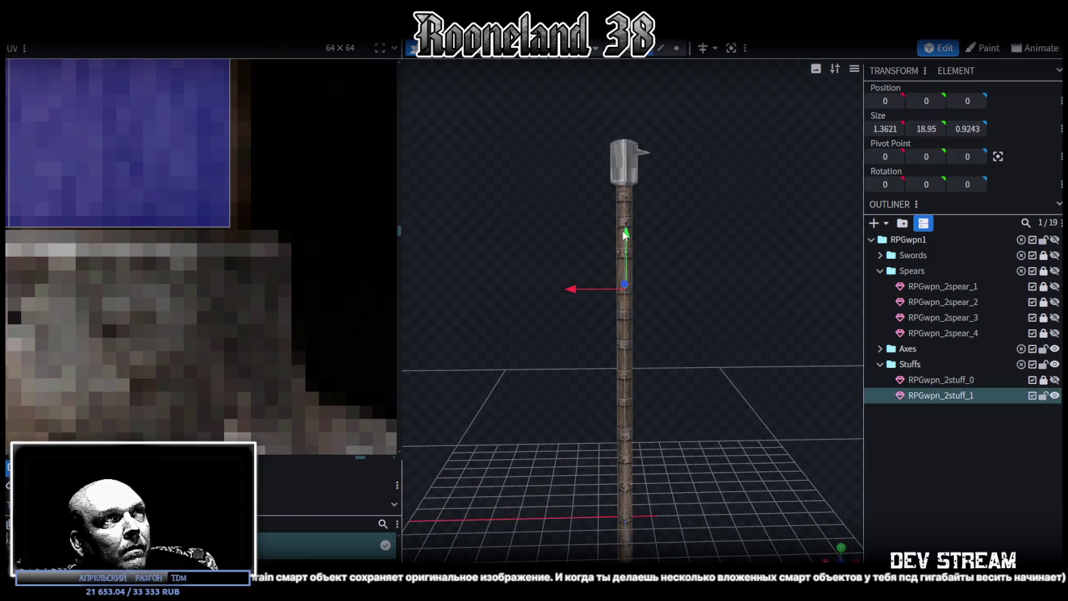
scroll(264, 242, "down", 2)
middle_click_drag(274, 240, 310, 326)
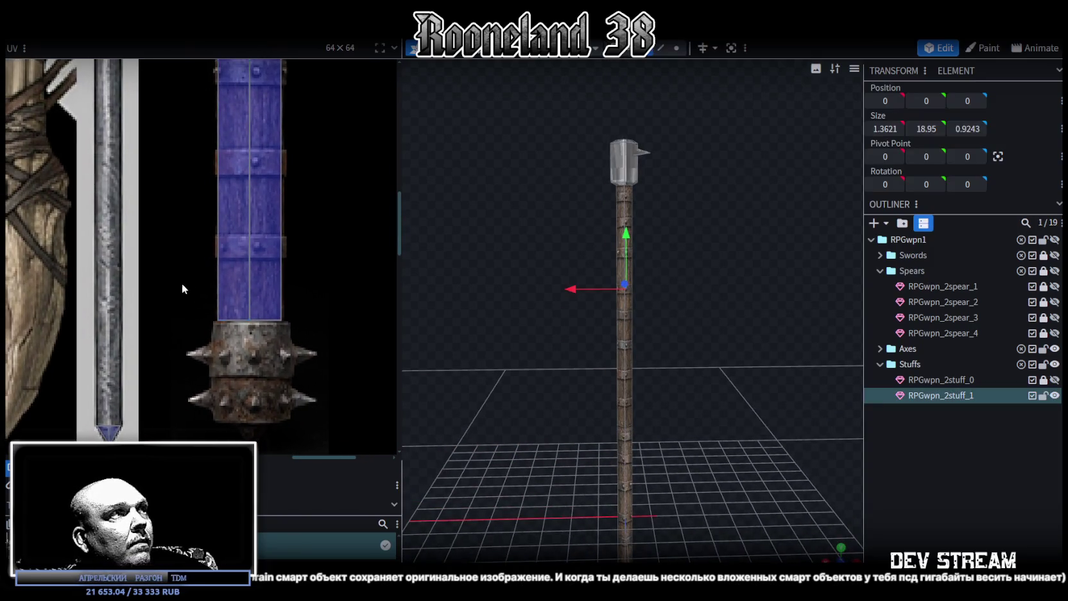
left_click_drag(187, 291, 275, 327)
scroll(283, 313, "up", 2)
middle_click_drag(292, 298, 311, 339)
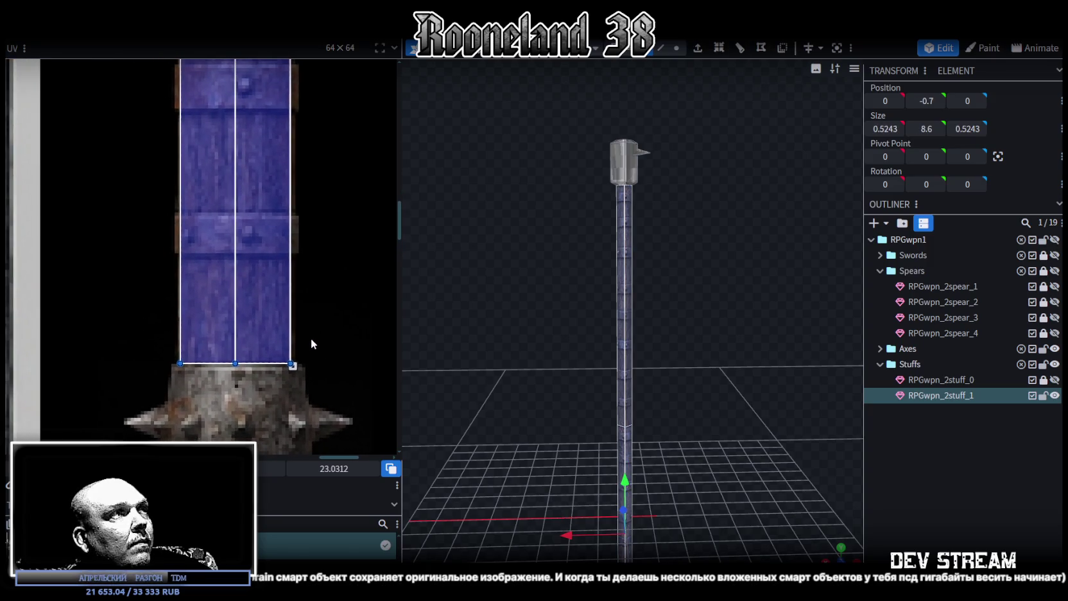
left_click_drag(293, 366, 289, 262)
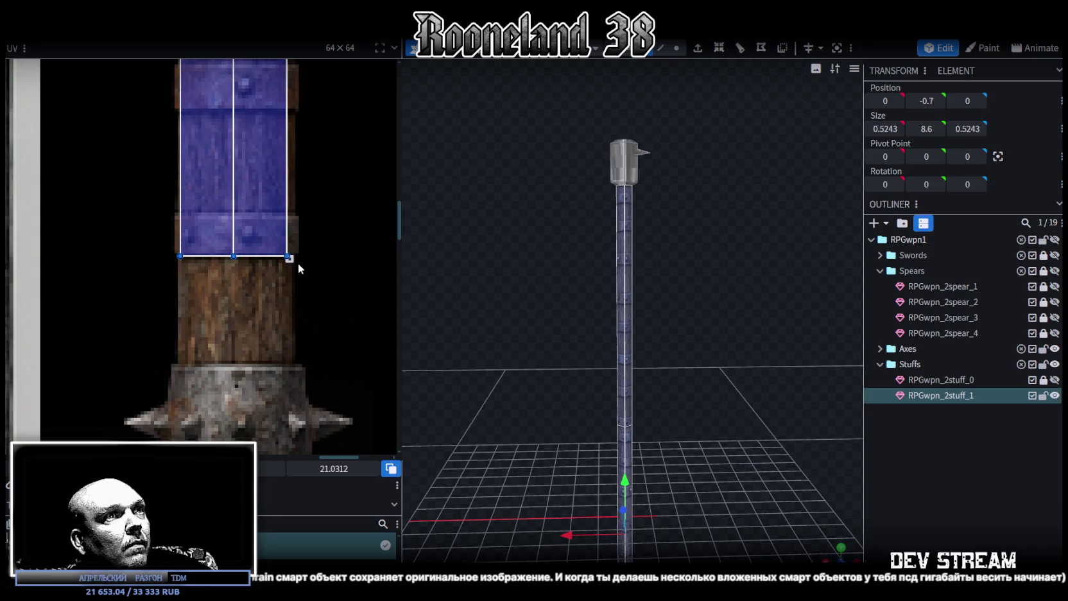
Lower the shaft UV's top edge from 20.4062 to 19.0312, onto the wooden handle
mouse_move(298, 263)
middle_mouse_down()
mouse_move(293, 414)
mouse_move(312, 431)
mouse_move(299, 444)
mouse_move(308, 461)
mouse_move(307, 341)
middle_mouse_up()
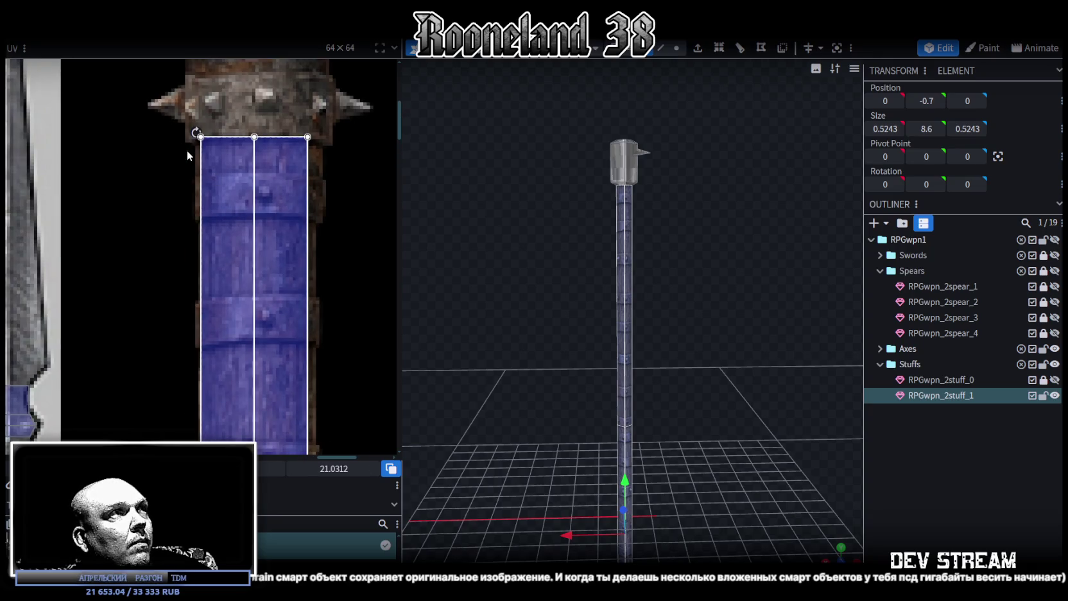
left_click_drag(179, 115, 332, 155)
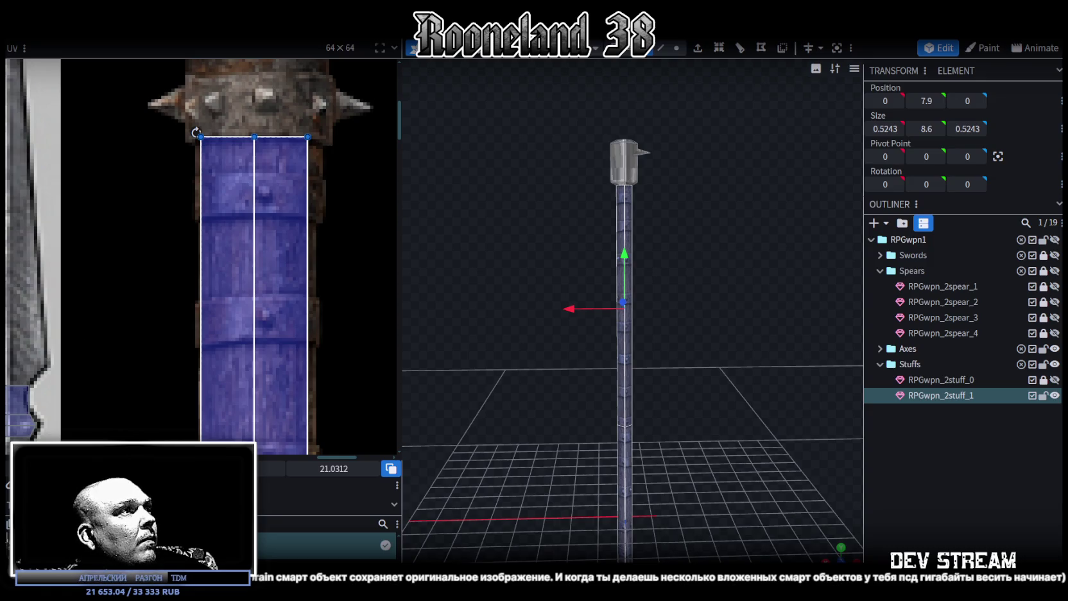
left_click_drag(254, 137, 254, 160)
left_click_drag(195, 199, 196, 216)
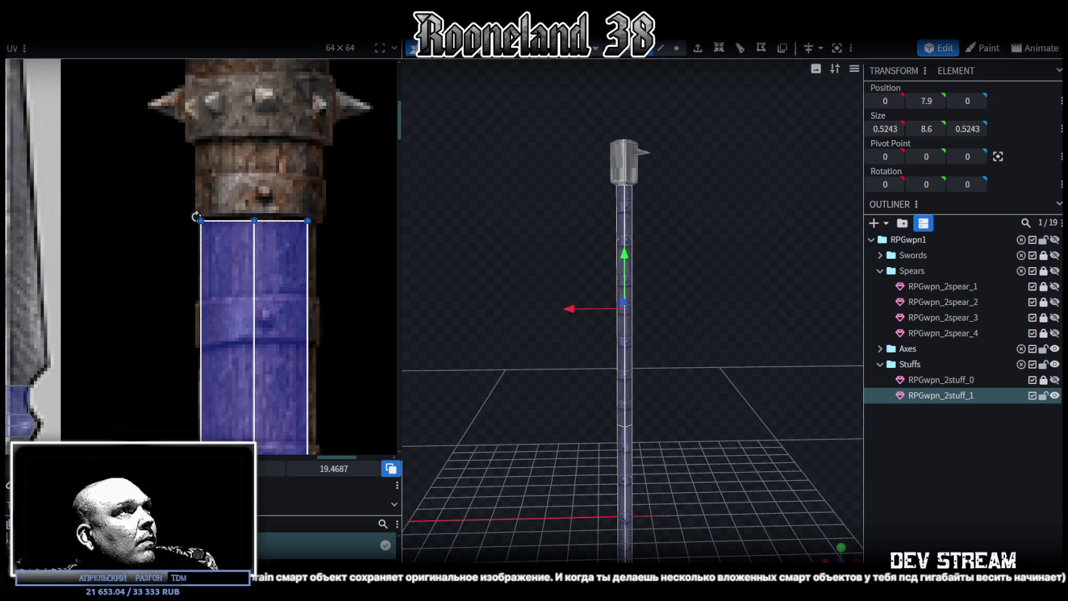
scroll(547, 357, "up", 5)
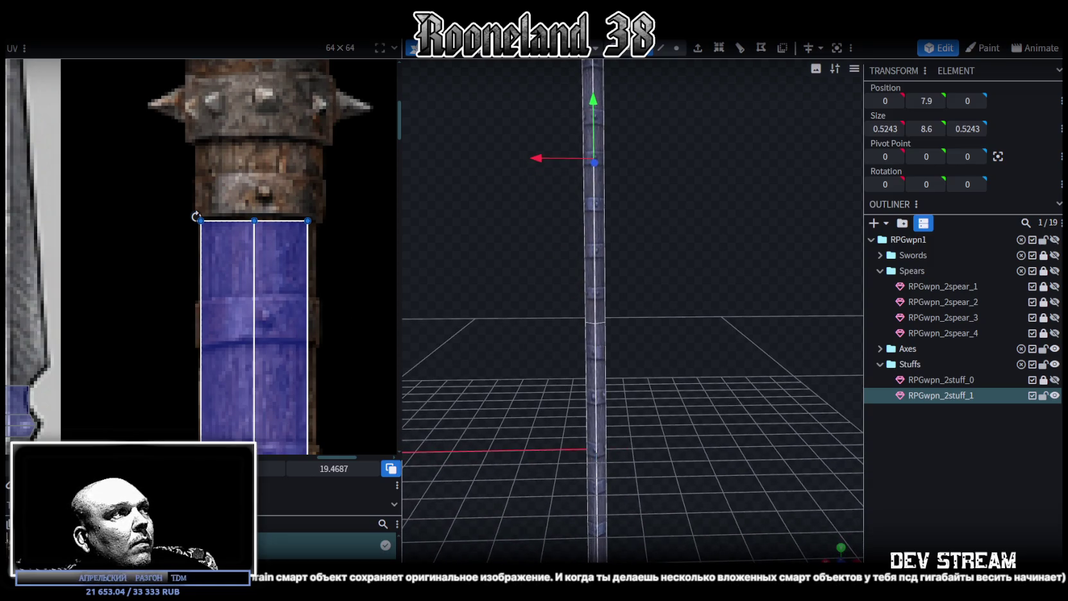
left_click_drag(196, 216, 196, 169)
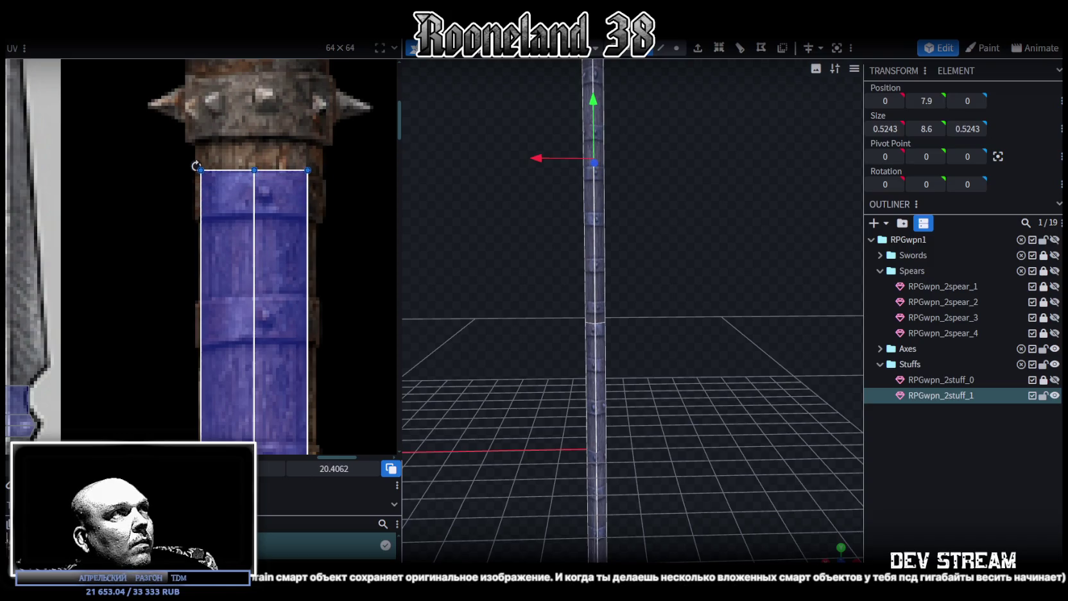
left_click_drag(195, 169, 196, 240)
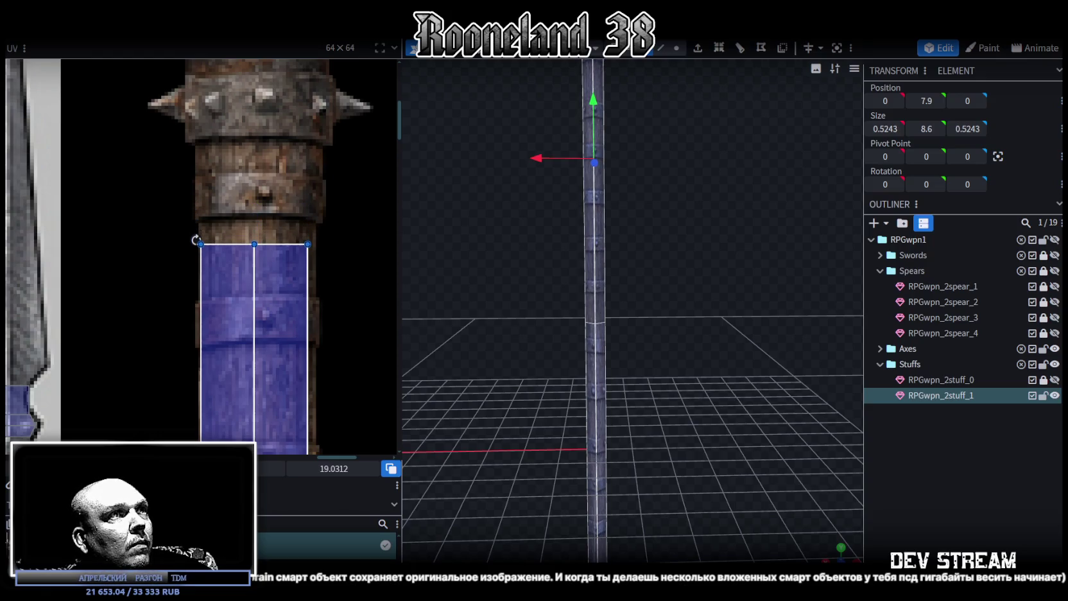
scroll(196, 238, "down", 3)
scroll(196, 237, "down", 3)
scroll(196, 236, "up", 1)
scroll(196, 234, "up", 1)
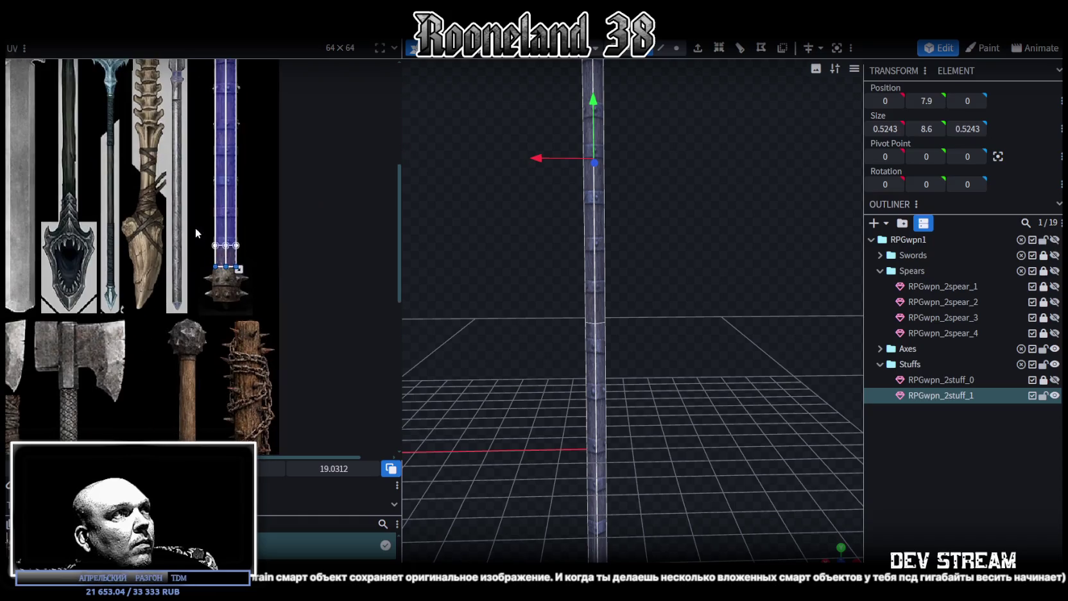
scroll(196, 235, "up", 3)
scroll(218, 269, "up", 2)
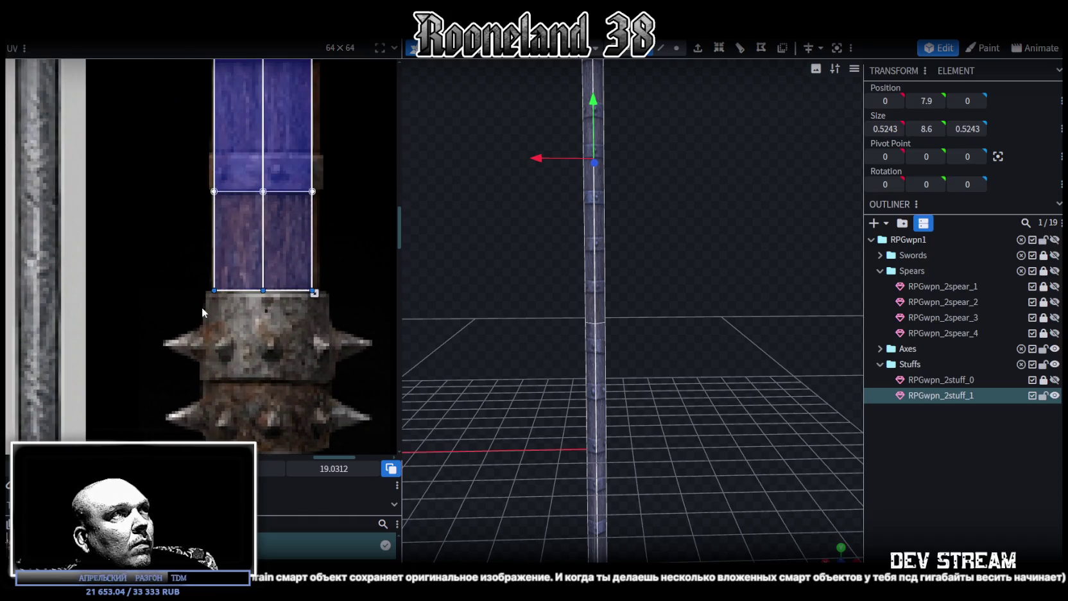
left_click(216, 298)
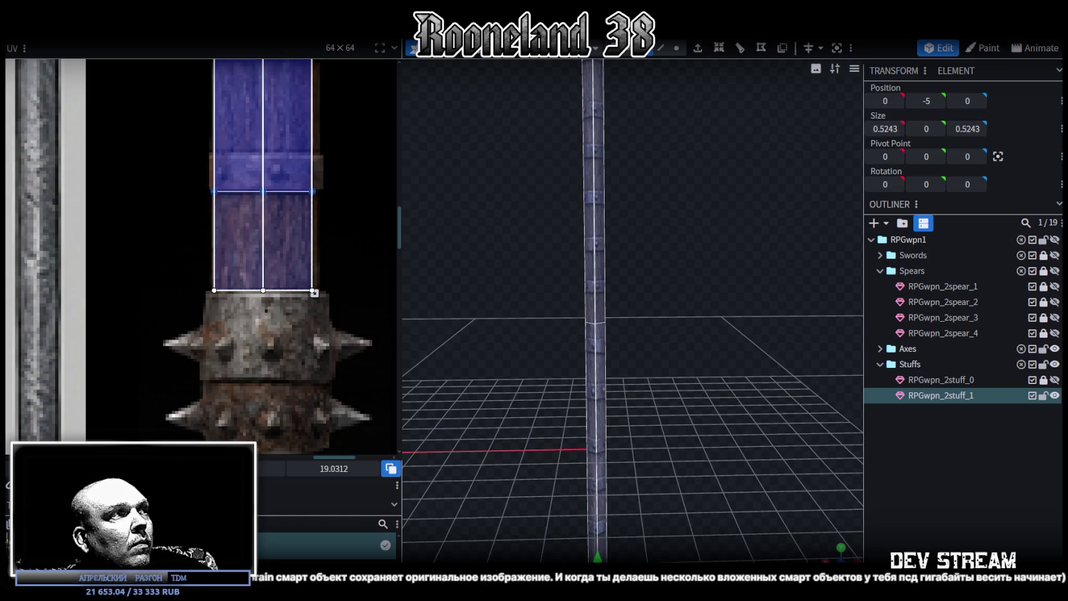
Stretch the shaft UV's bottom edge down to 21.0312 so banded wood covers the pole
left_click_drag(263, 191, 263, 207)
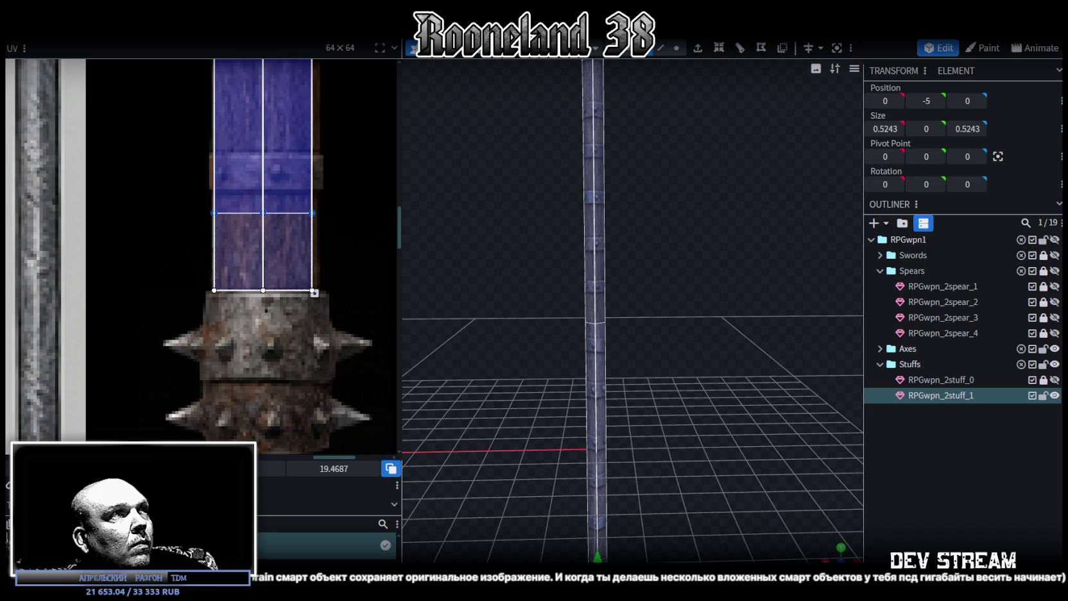
left_click_drag(263, 206, 263, 179)
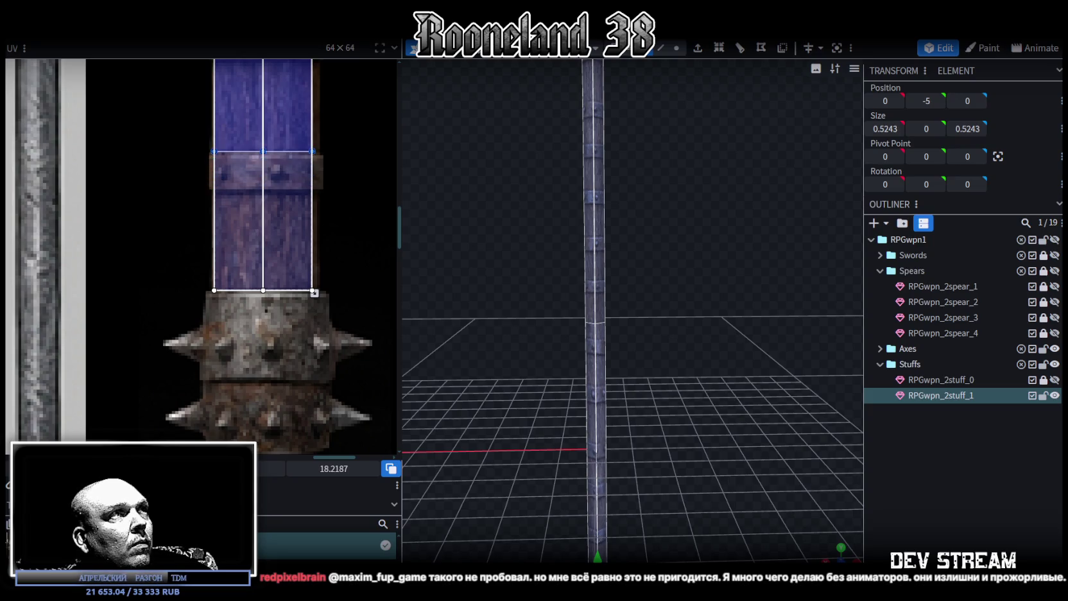
key("ctrl+z")
mouse_move(604, 494)
left_mouse_down()
mouse_move(601, 476)
mouse_move(600, 495)
left_mouse_up()
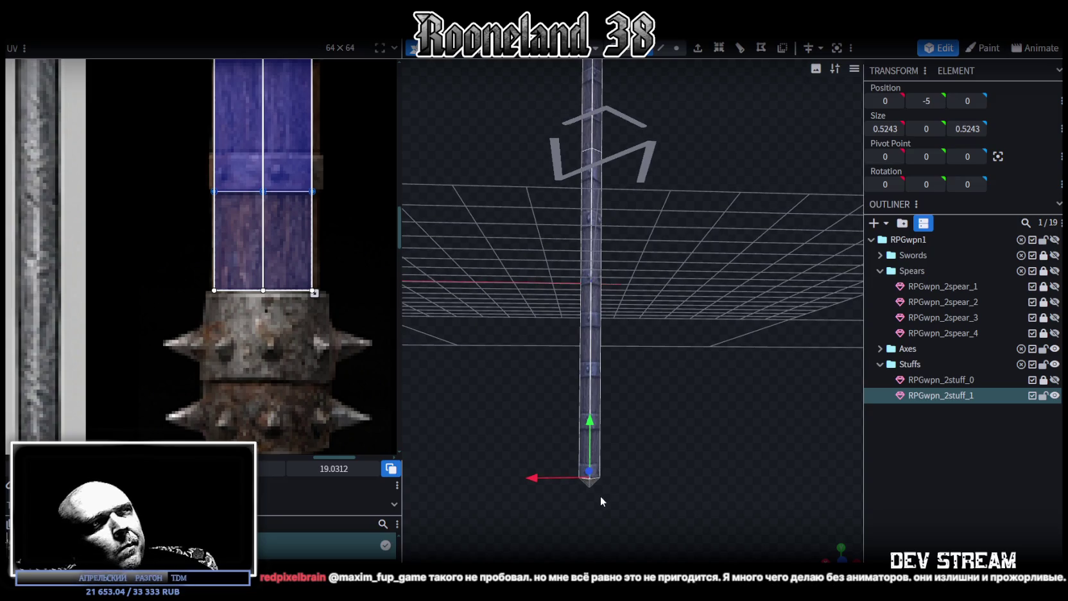
left_click_drag(263, 191, 263, 290)
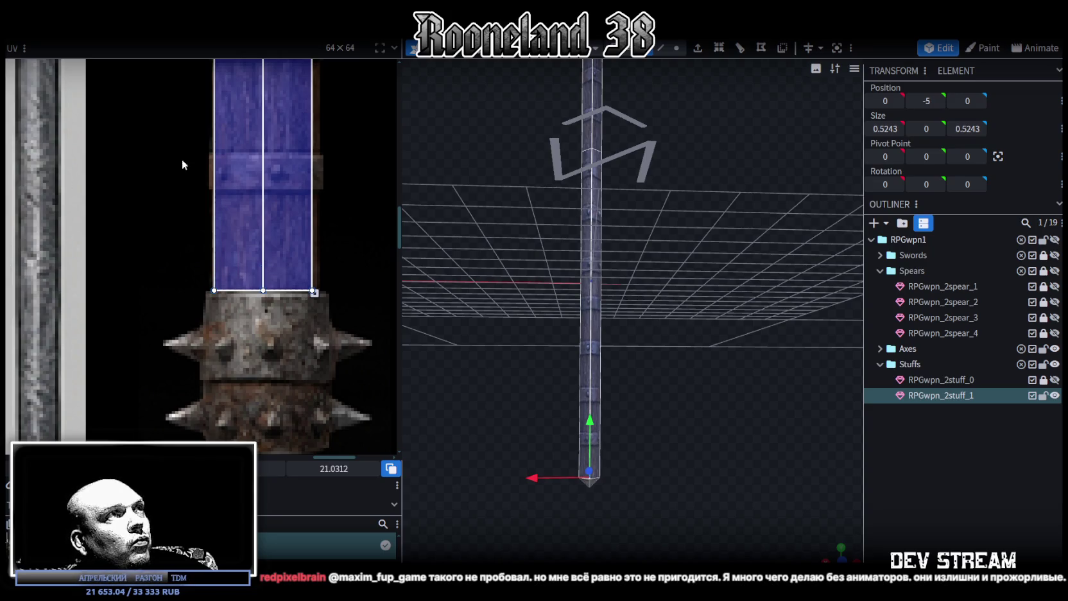
scroll(183, 165, "down", 5)
scroll(255, 378, "up", 1)
scroll(280, 193, "up", 3)
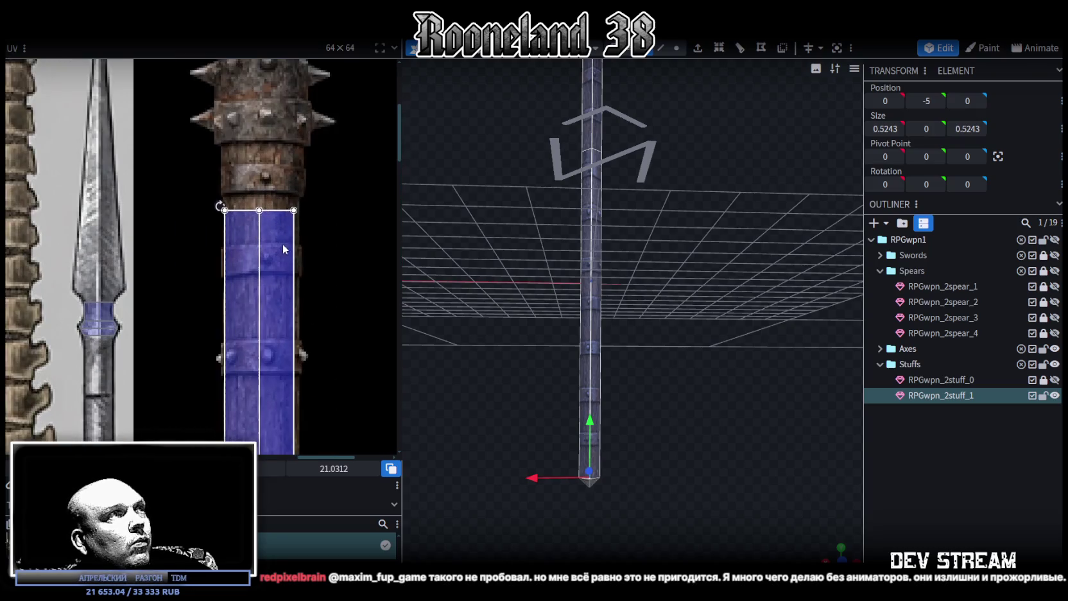
scroll(259, 231, "up", 1)
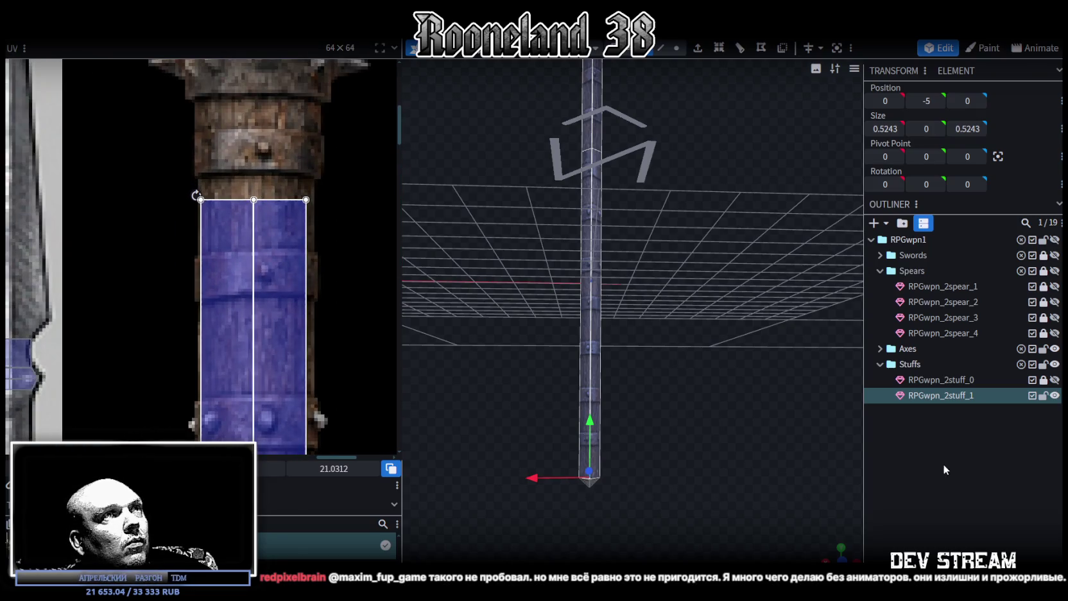
left_click(941, 466)
mouse_move(717, 206)
left_mouse_down()
mouse_move(728, 298)
mouse_move(758, 341)
mouse_move(668, 263)
mouse_move(580, 254)
mouse_move(703, 248)
mouse_move(670, 339)
mouse_move(701, 310)
mouse_move(658, 293)
left_mouse_up()
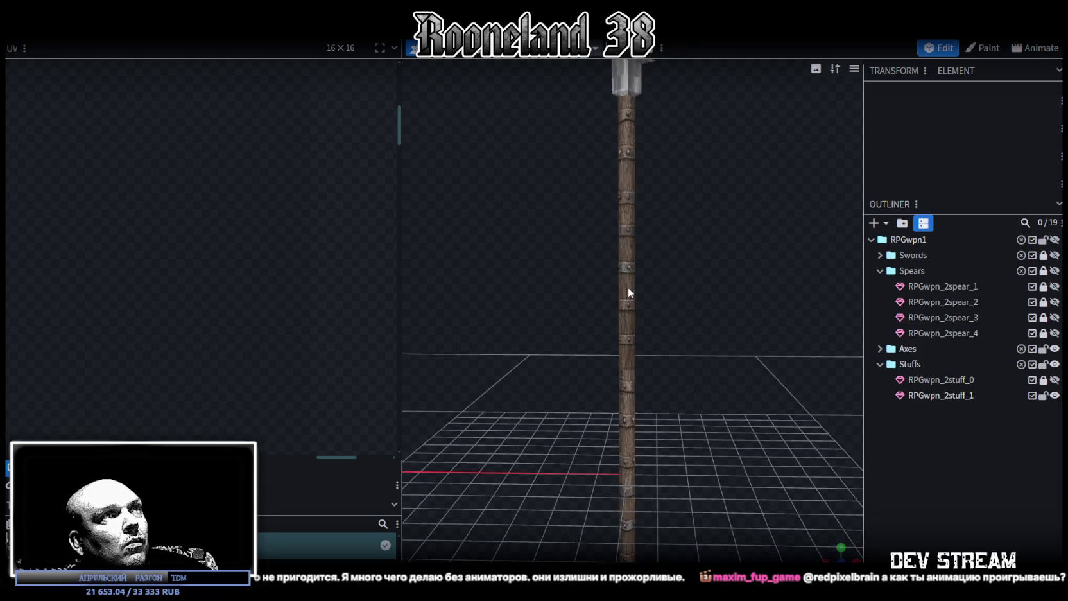
Box-select the staff's 0.9243 × 1.5 × 0.9243 head block and orbit to face it
left_click(627, 288)
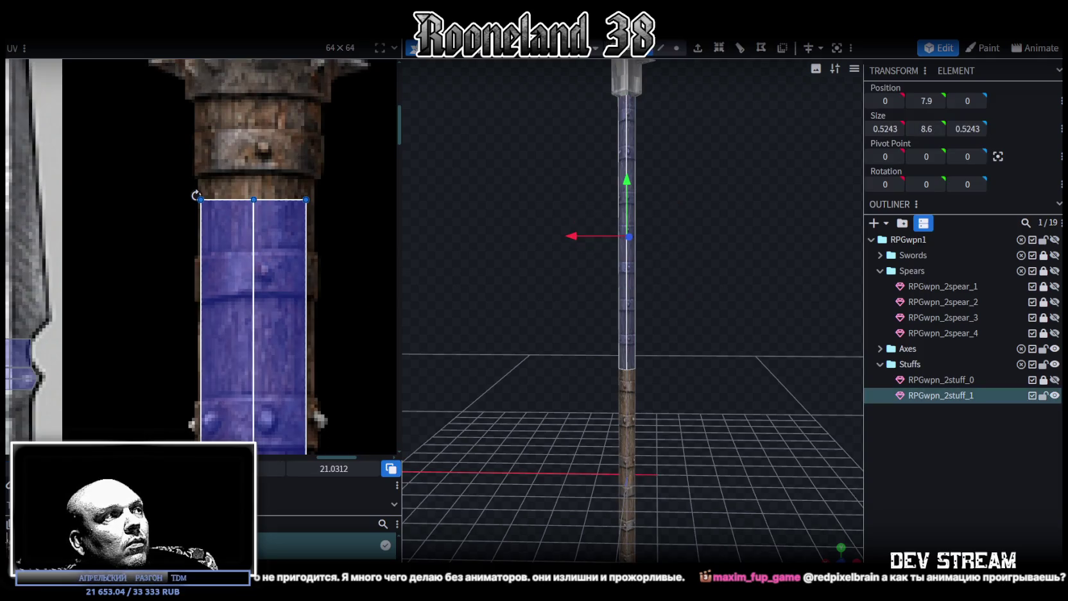
left_click(914, 492)
mouse_move(735, 413)
left_mouse_down()
mouse_move(705, 394)
mouse_move(736, 377)
mouse_move(466, 376)
mouse_move(717, 396)
mouse_move(715, 453)
left_mouse_up()
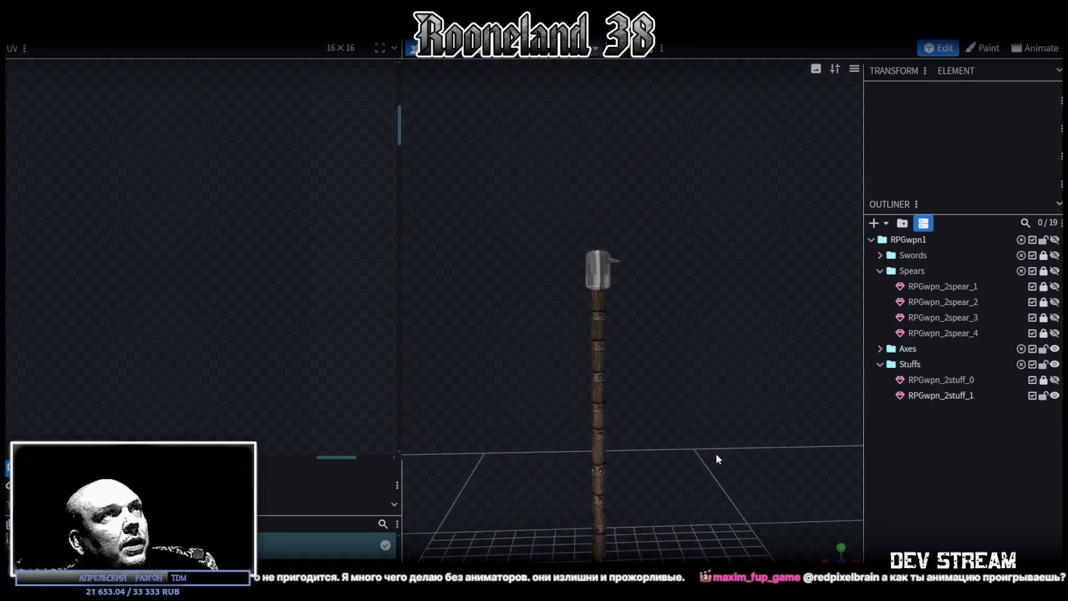
left_click(608, 286)
scroll(665, 316, "up", 3)
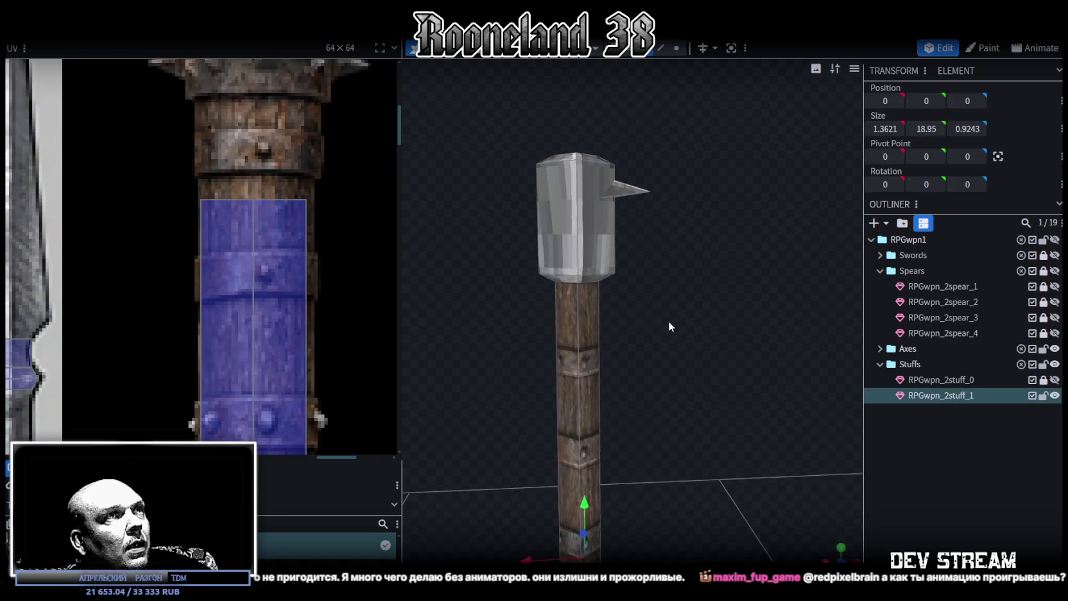
mouse_move(508, 106)
left_mouse_down()
mouse_move(655, 280)
mouse_move(621, 304)
mouse_move(651, 346)
mouse_move(521, 415)
mouse_move(655, 371)
mouse_move(659, 182)
mouse_move(630, 166)
left_mouse_up()
scroll(664, 381, "up", 3)
key("ctrl+z")
left_click_drag(652, 332, 804, 522)
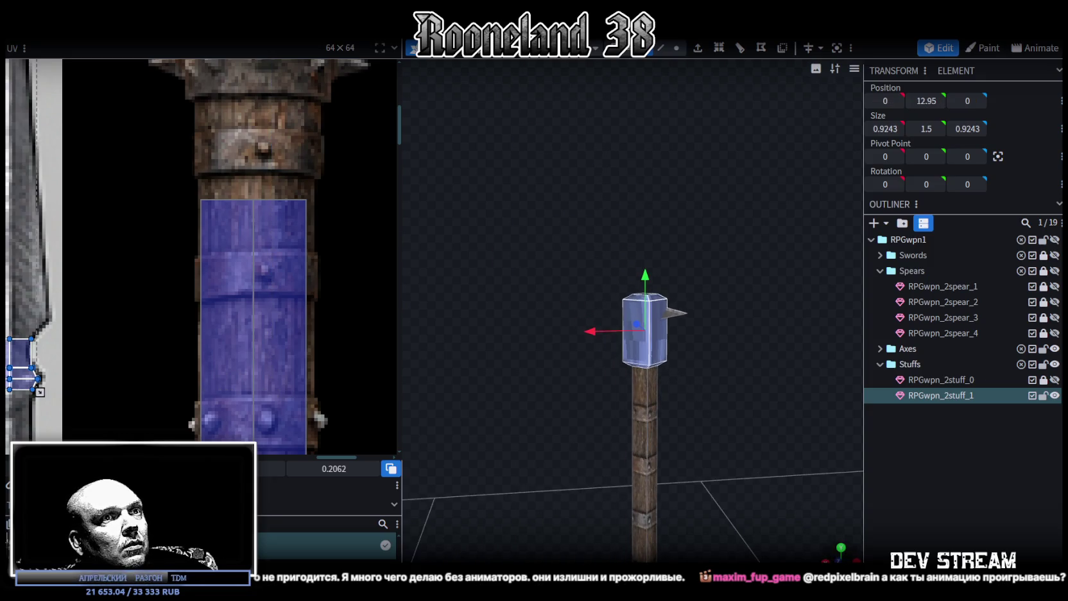
In front view, move and enlarge the head's UV box over the mace's spiked head area
key("KP_1")
scroll(707, 463, "down", 3)
scroll(133, 377, "down", 4)
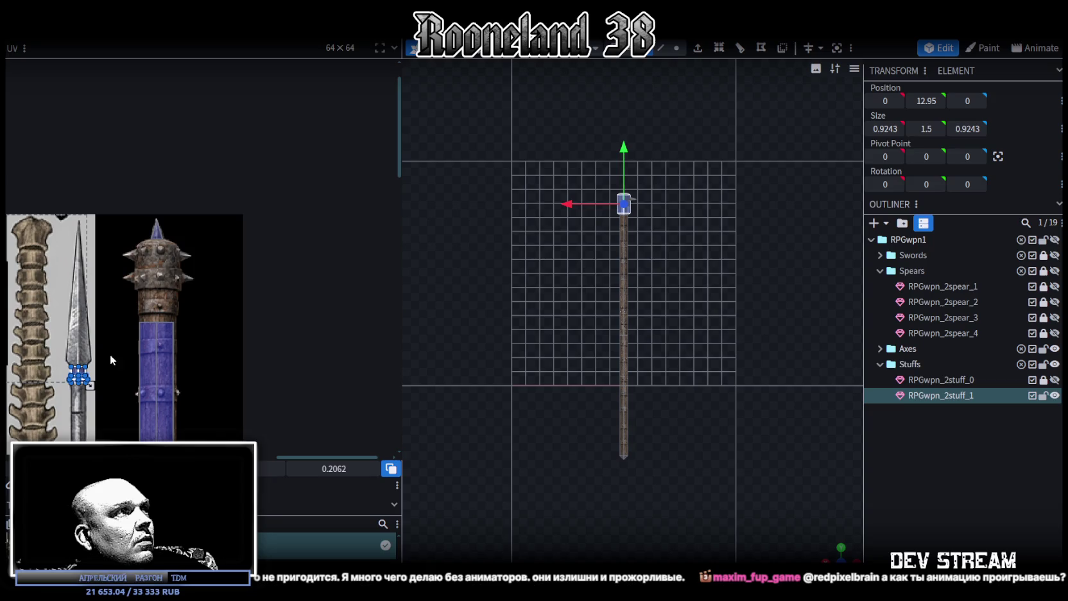
scroll(89, 309, "down", 3)
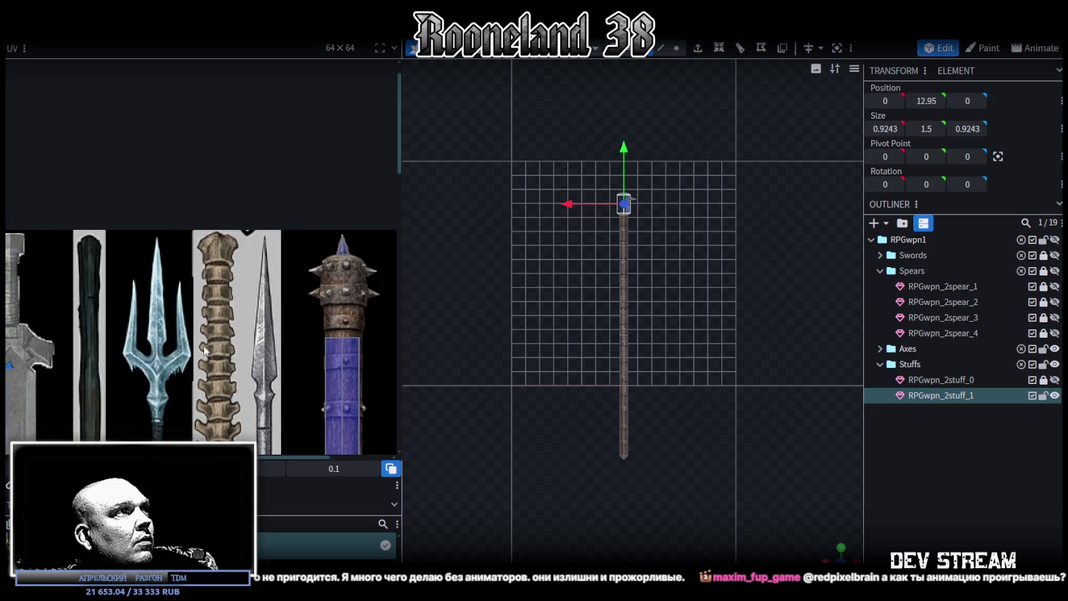
scroll(89, 309, "down", 2)
middle_click_drag(156, 347, 226, 344)
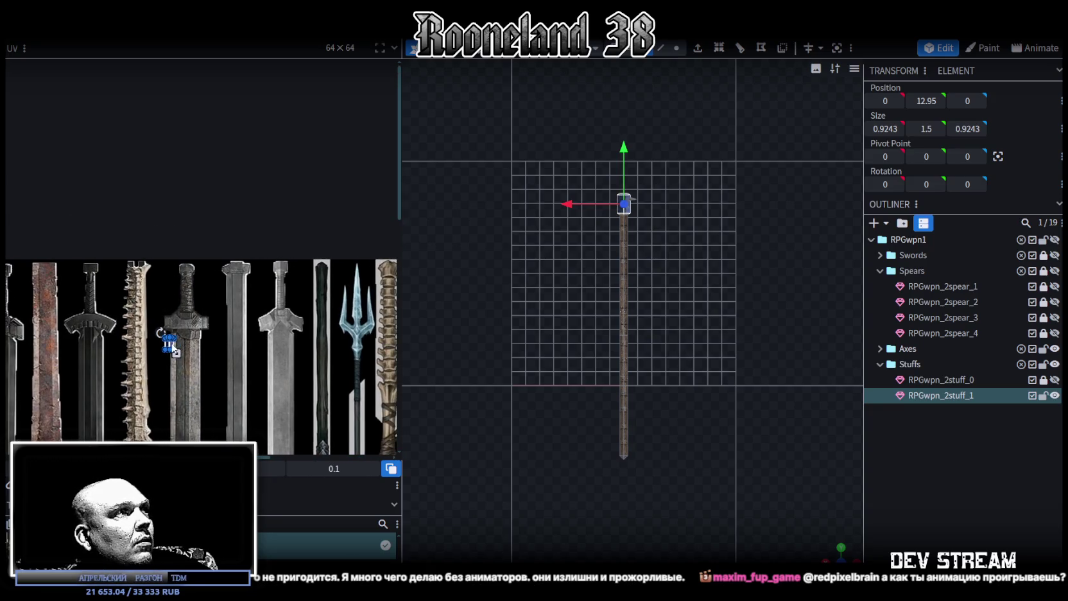
middle_click_drag(338, 292, 138, 292)
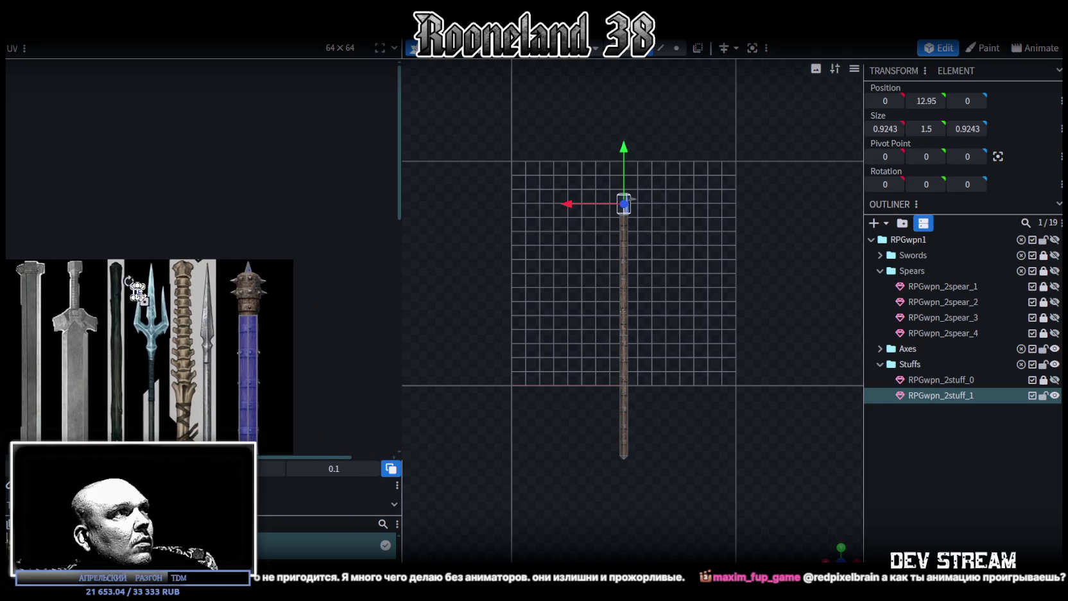
mouse_move(137, 291)
left_mouse_down()
mouse_move(247, 287)
mouse_move(198, 234)
mouse_move(191, 208)
left_mouse_up()
scroll(247, 282, "up", 2)
scroll(231, 270, "up", 3)
middle_click_drag(246, 276, 216, 238)
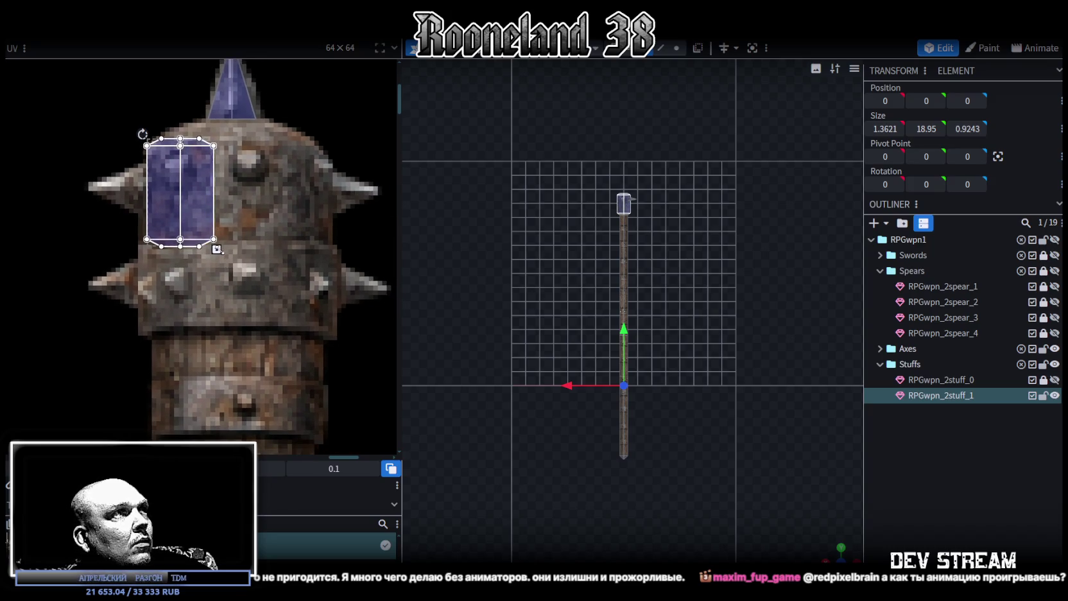
left_click_drag(218, 251, 278, 283)
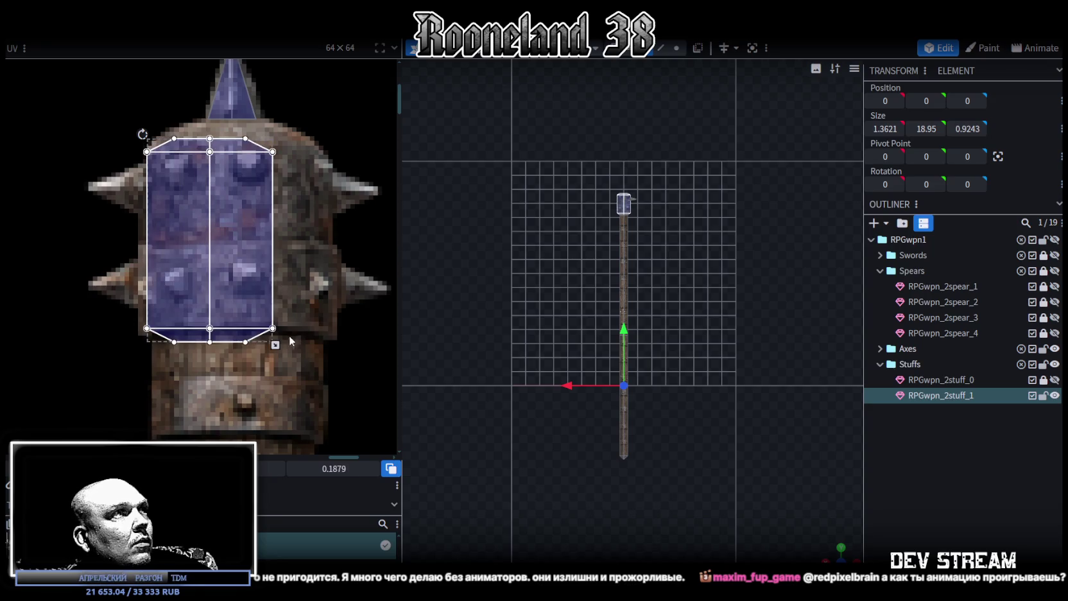
left_click_drag(275, 345, 330, 345)
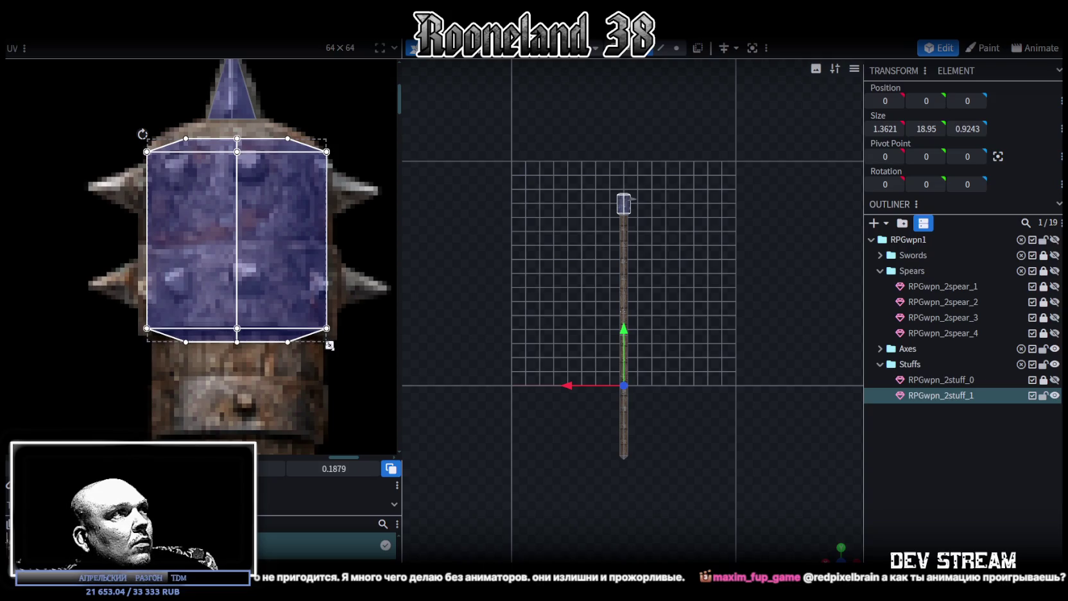
Raise the head's top-face UV edge and stretch its bottom-face edge down to 0.3754
left_click(186, 143)
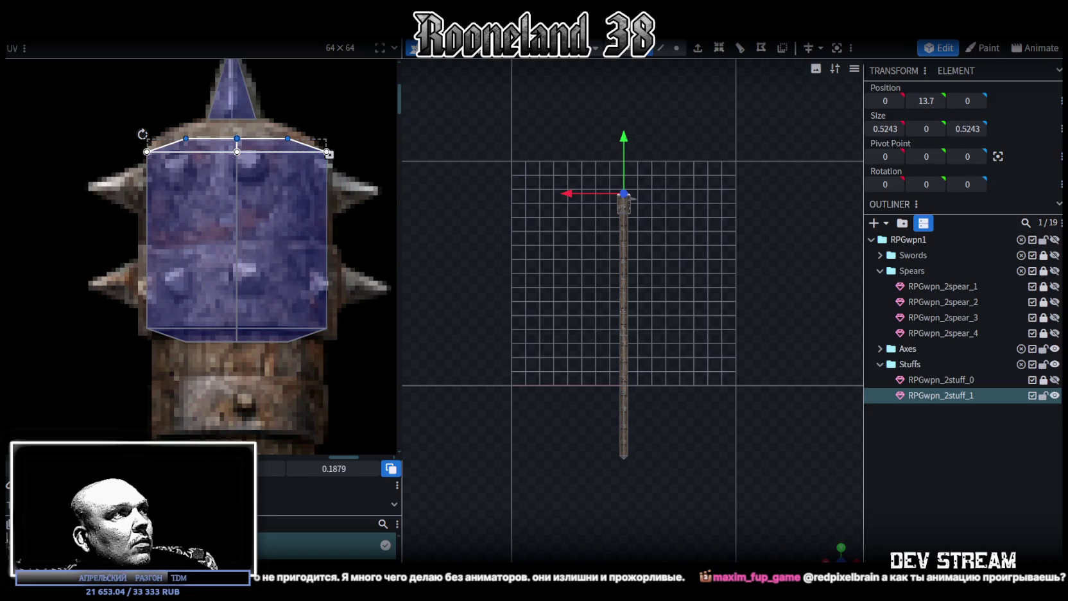
left_click_drag(236, 138, 237, 129)
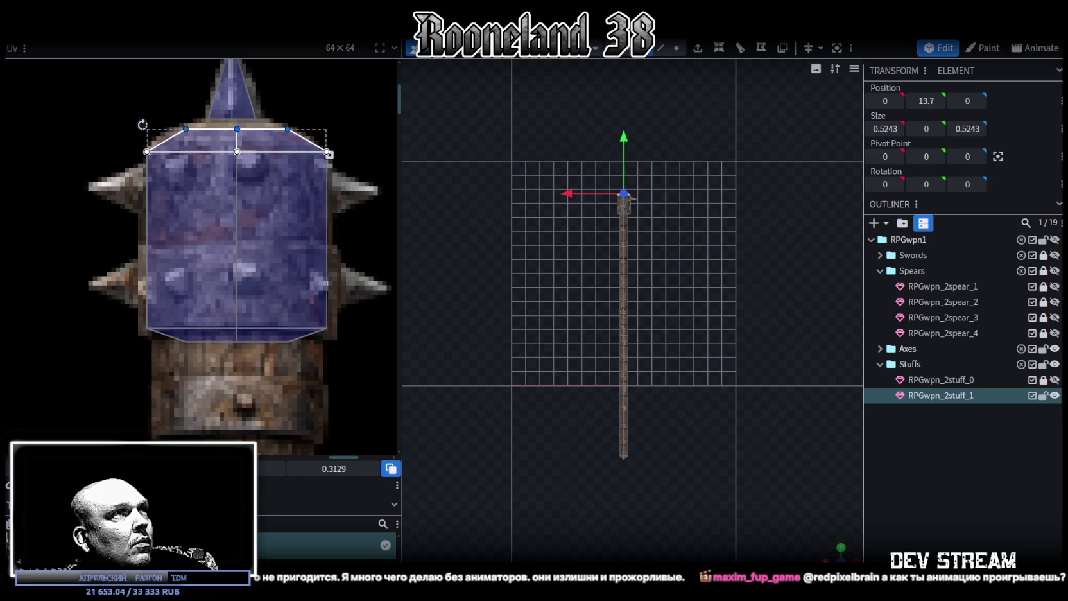
left_click(213, 337)
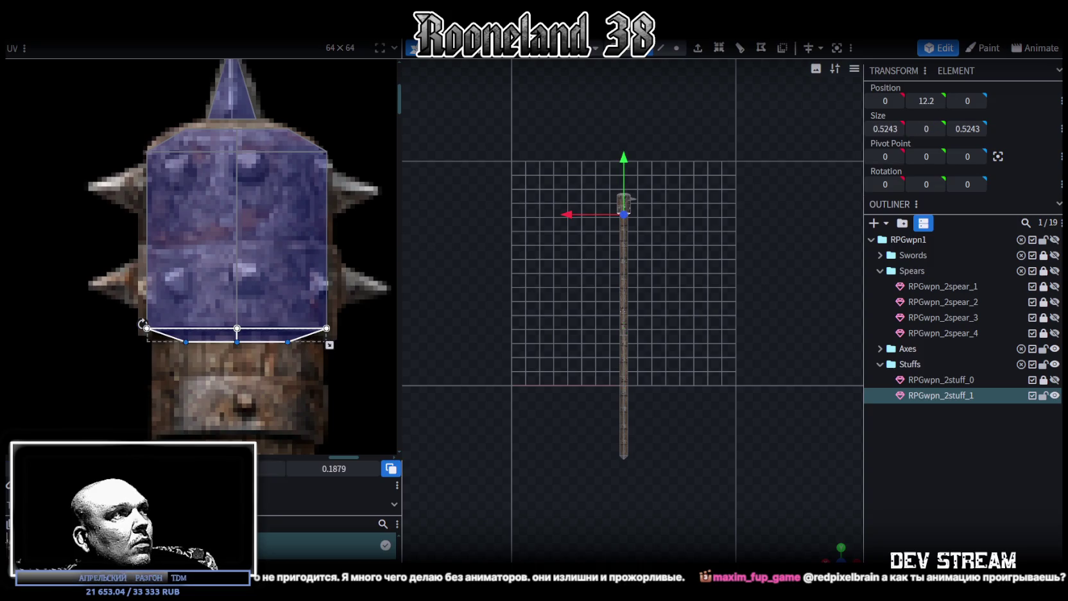
left_click_drag(237, 341, 237, 355)
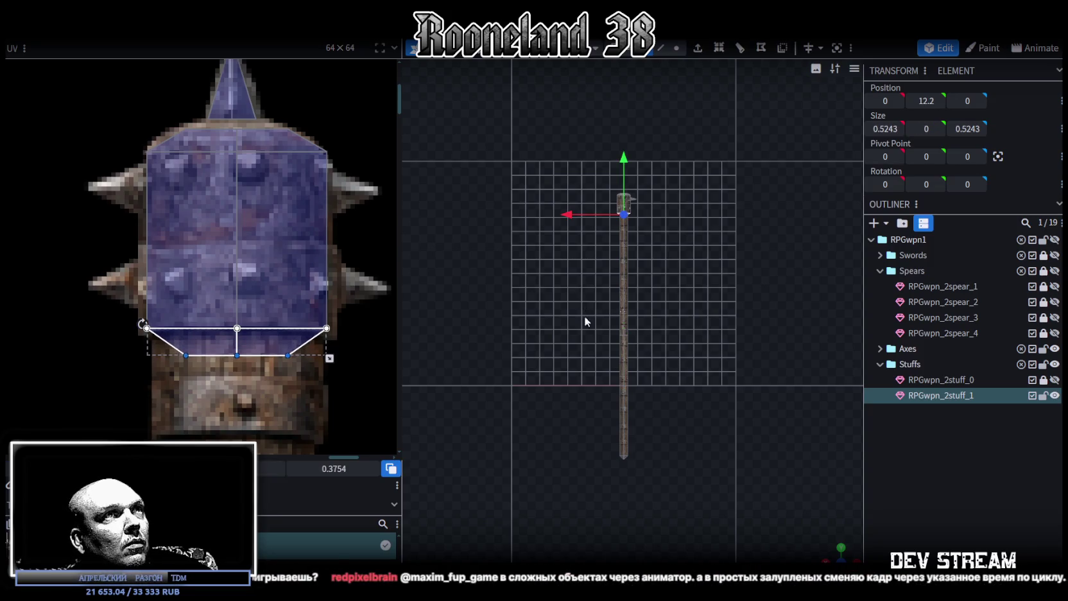
scroll(648, 264, "up", 5)
scroll(644, 314, "down", 2)
scroll(645, 241, "up", 3)
scroll(646, 241, "up", 3)
left_click(917, 475)
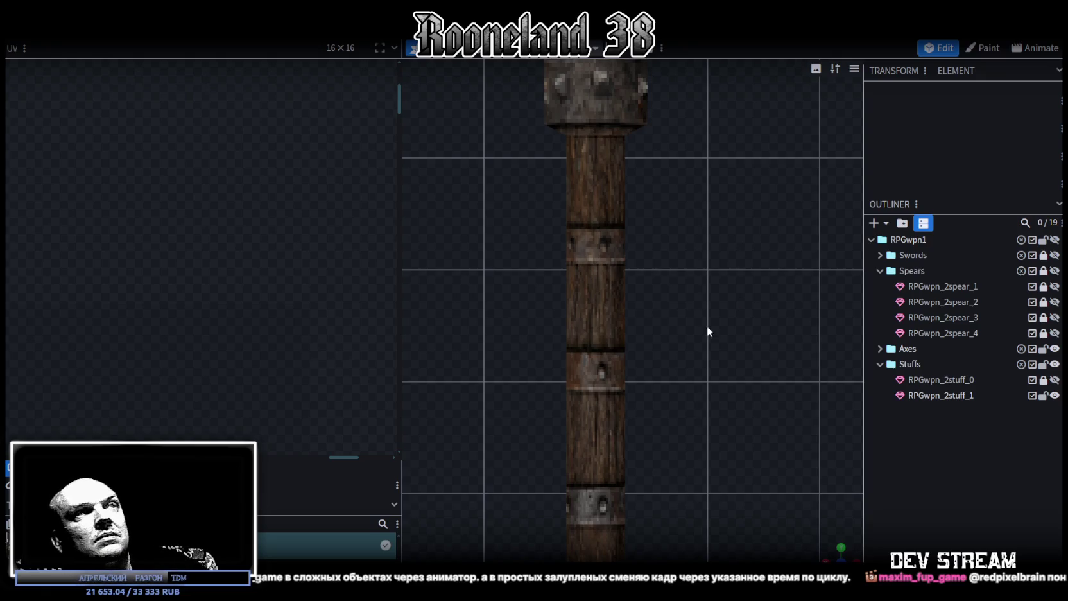
Narrow the right and left side half-face UVs of RPGwpn_2stuff_1 onto the studded head texture
scroll(706, 353, "down", 3)
left_click(601, 165)
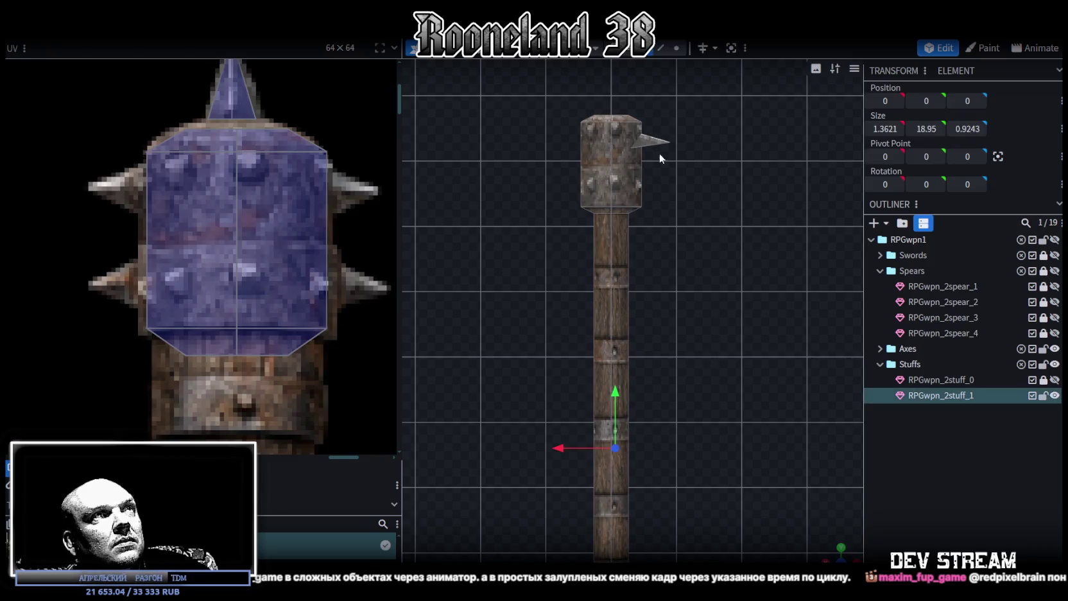
scroll(654, 154, "up", 1)
left_click(215, 170)
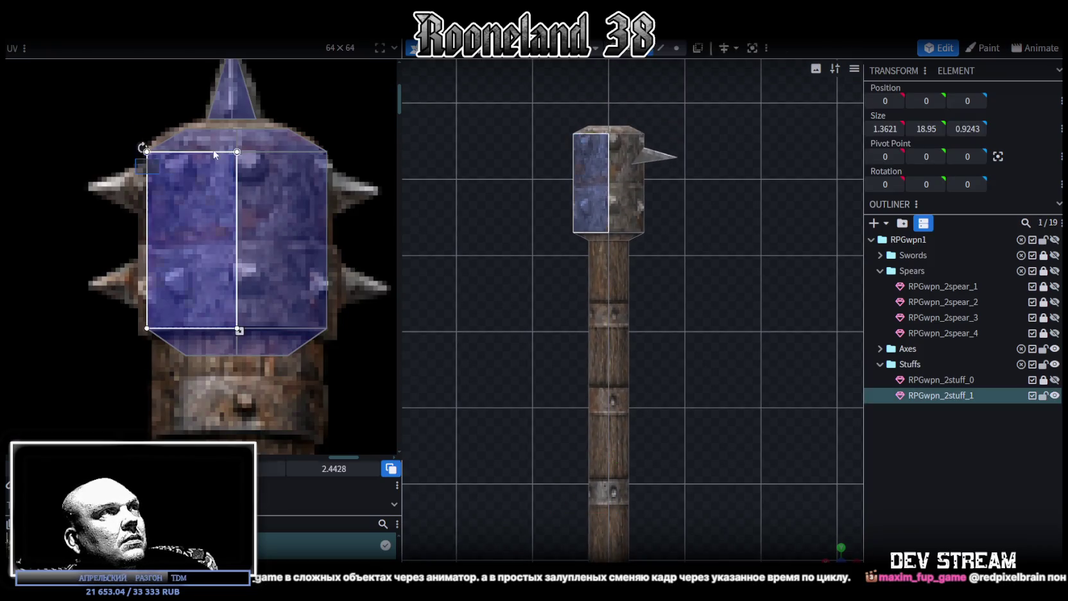
left_click(351, 136)
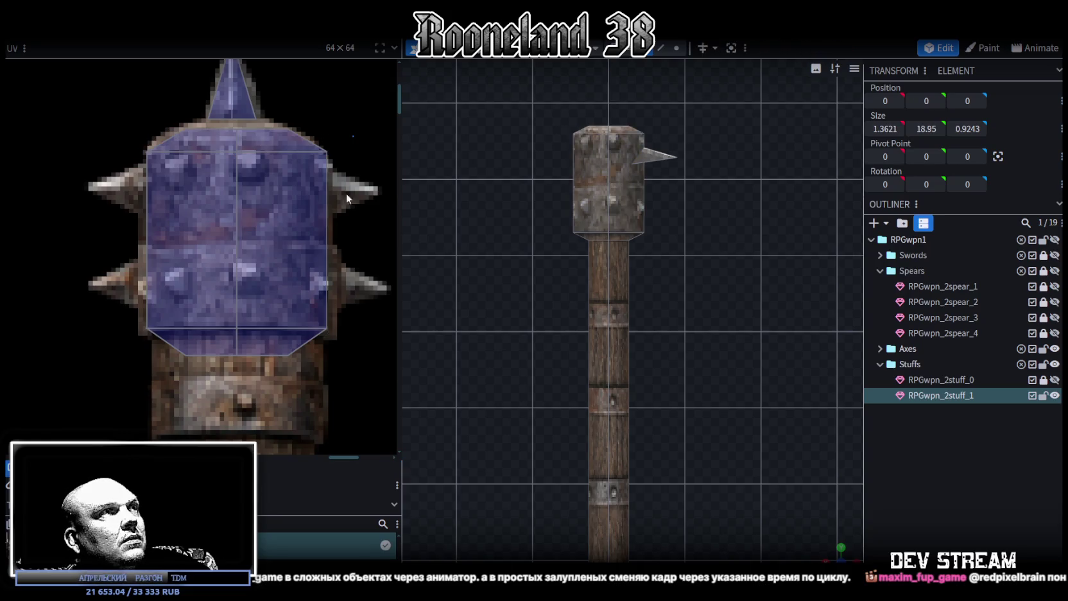
left_click(301, 276)
left_click_drag(329, 358, 313, 358)
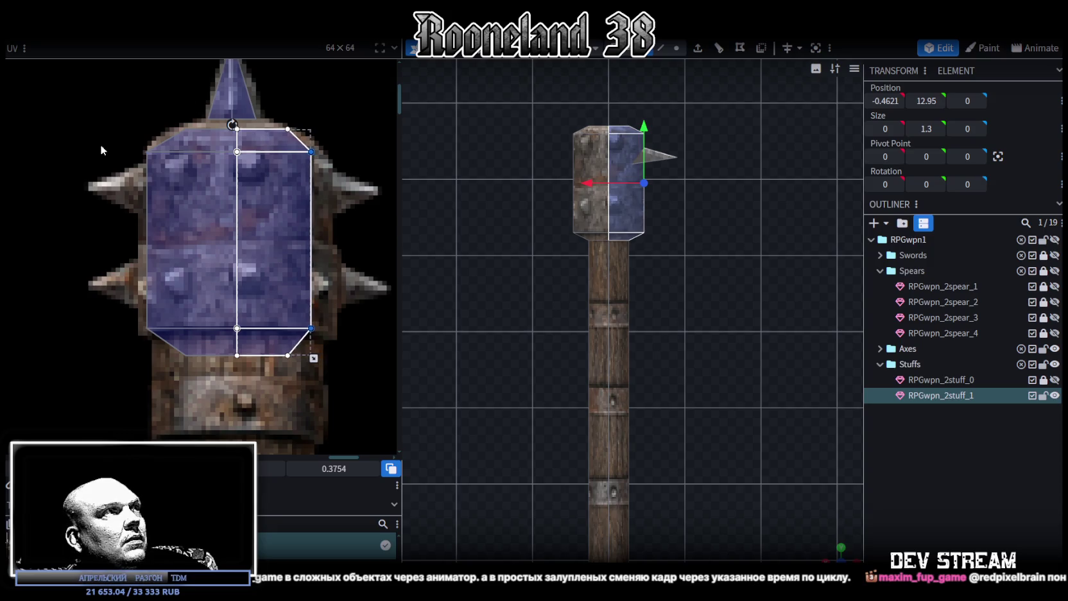
left_click(192, 257)
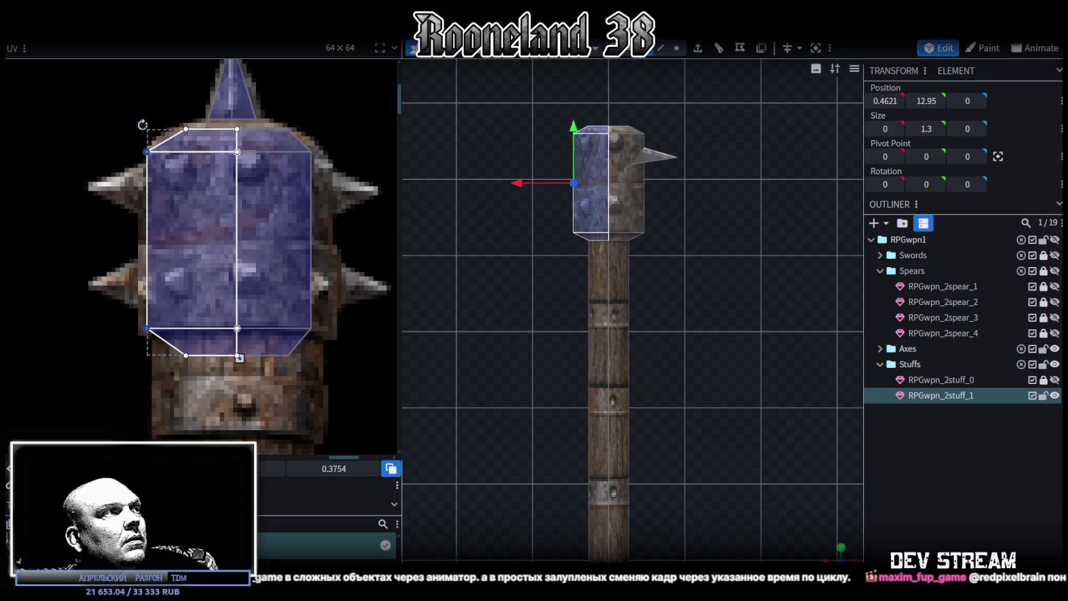
left_click_drag(147, 244, 156, 243)
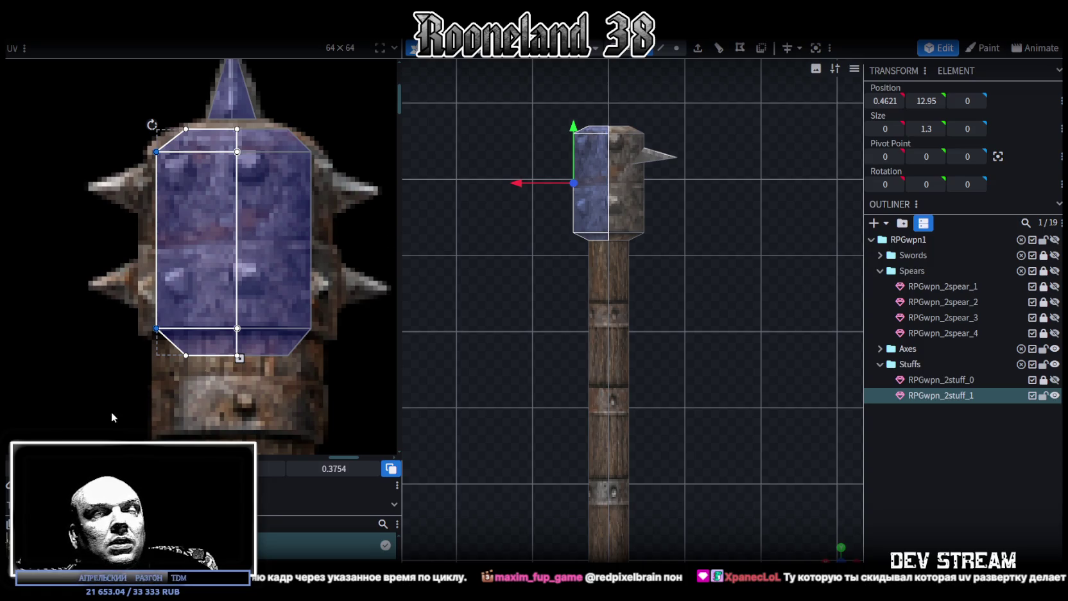
scroll(590, 201, "up", 2)
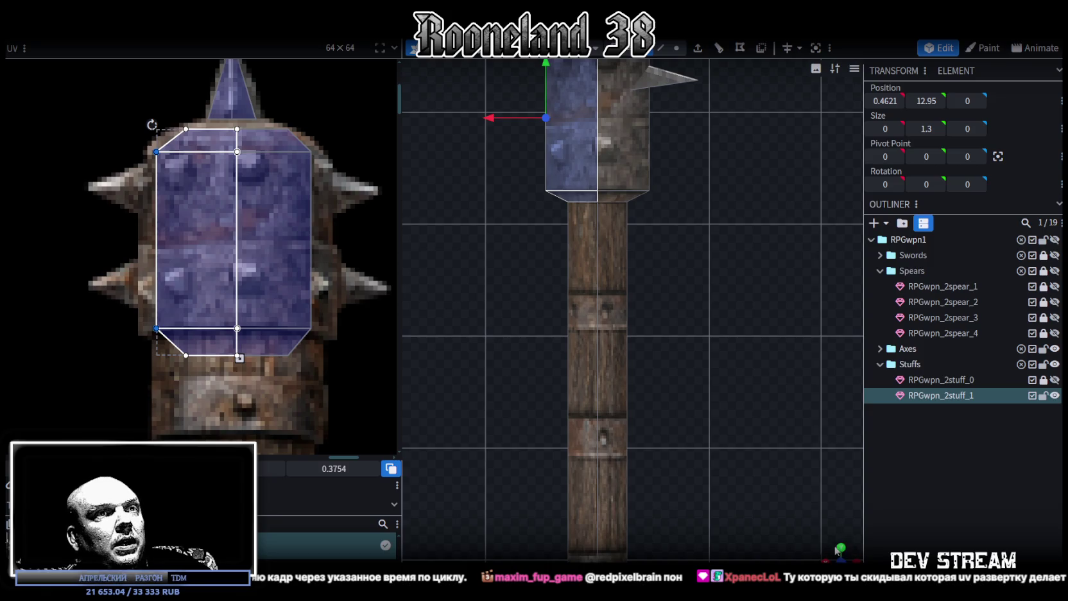
left_click_drag(836, 550, 573, 237)
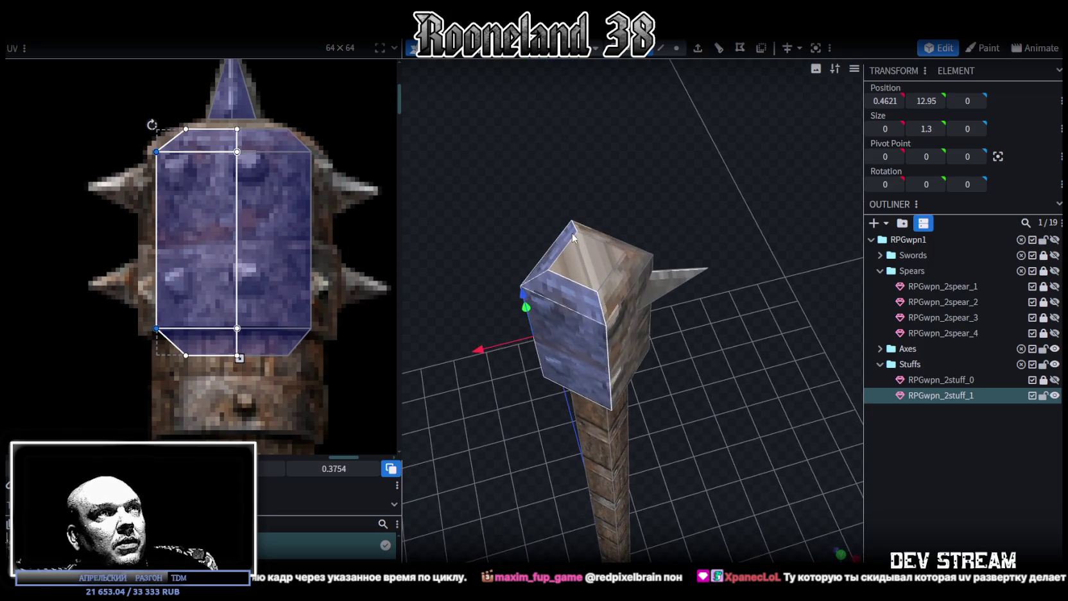
Select the head's top face in top view and move its UV onto the mace head
left_click(589, 267)
scroll(188, 186, "down", 3)
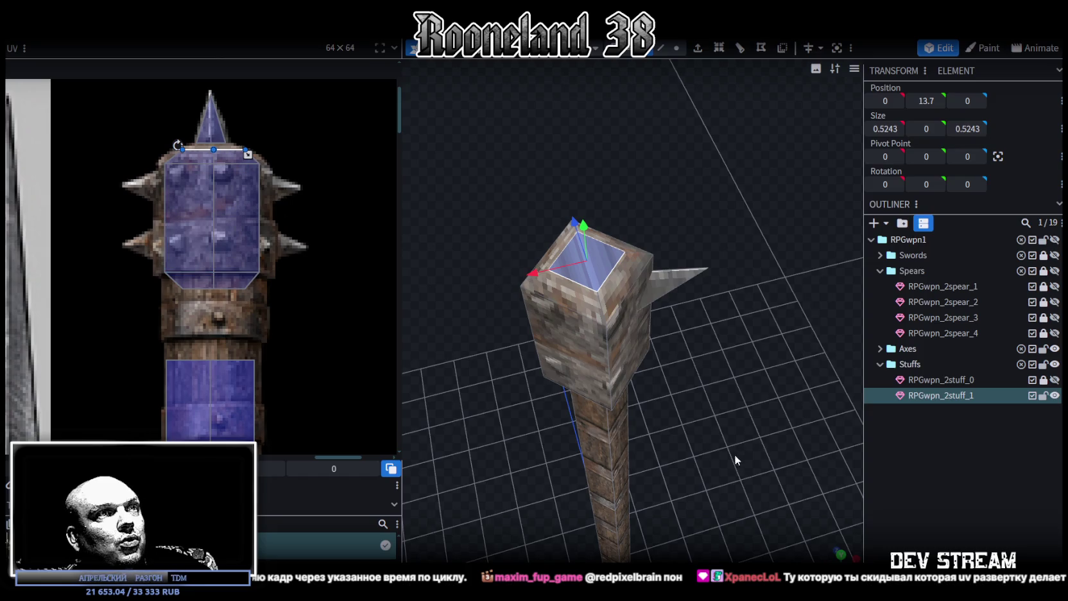
left_click_drag(734, 454, 684, 503)
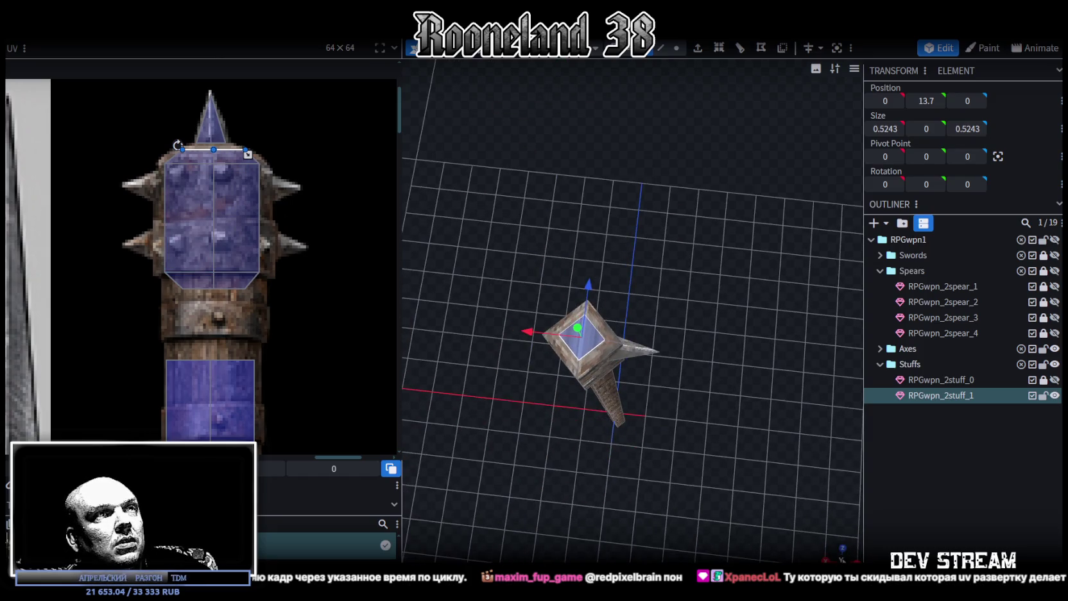
key("KP_7")
scroll(165, 273, "down", 4)
scroll(165, 273, "down", 1)
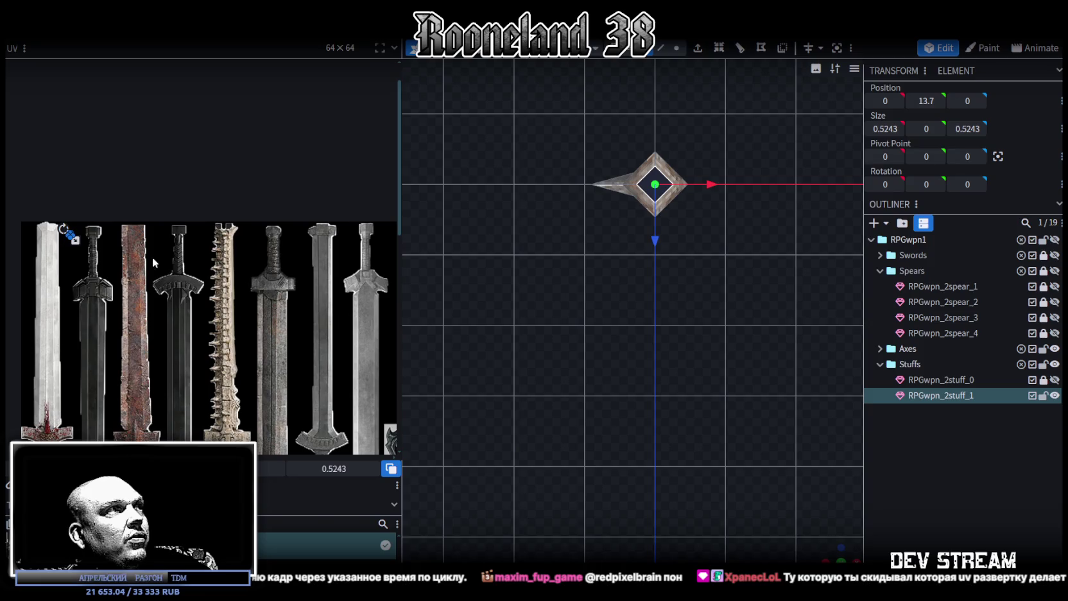
mouse_move(73, 239)
left_mouse_down()
mouse_move(98, 250)
mouse_move(276, 240)
left_mouse_up()
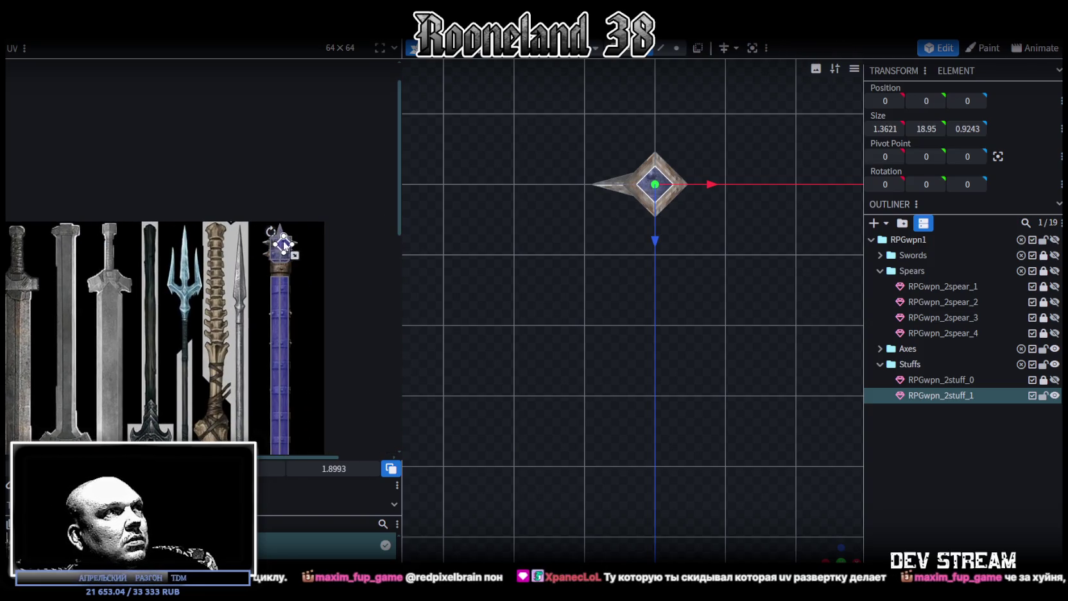
Shrink and nudge the top face's diamond UV onto the studded lower head area
scroll(276, 240, "up", 2)
scroll(275, 242, "up", 3)
scroll(304, 252, "down", 2)
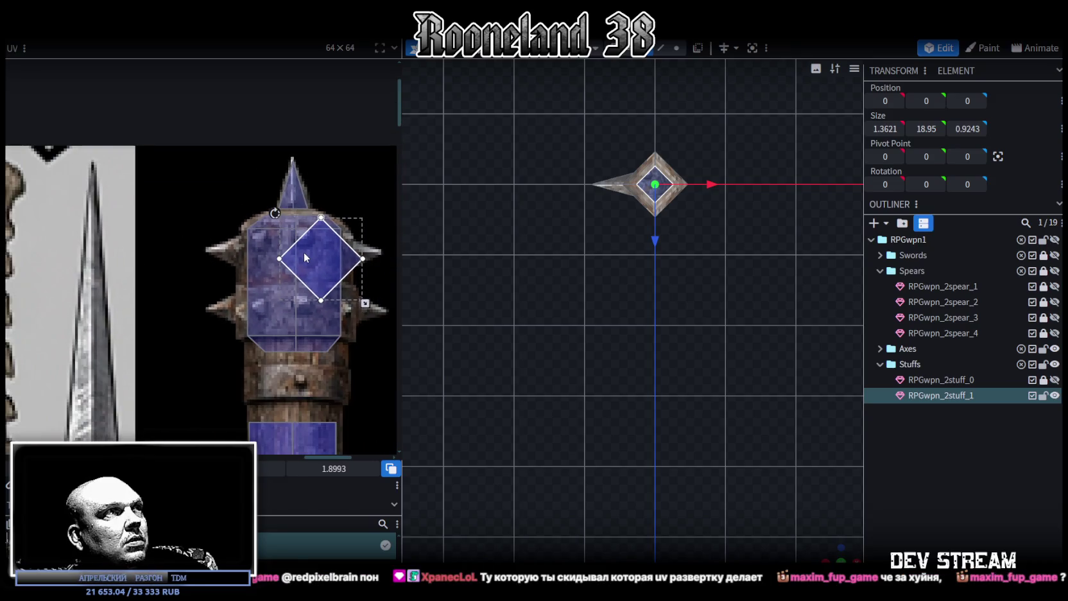
left_click_drag(298, 248, 296, 246)
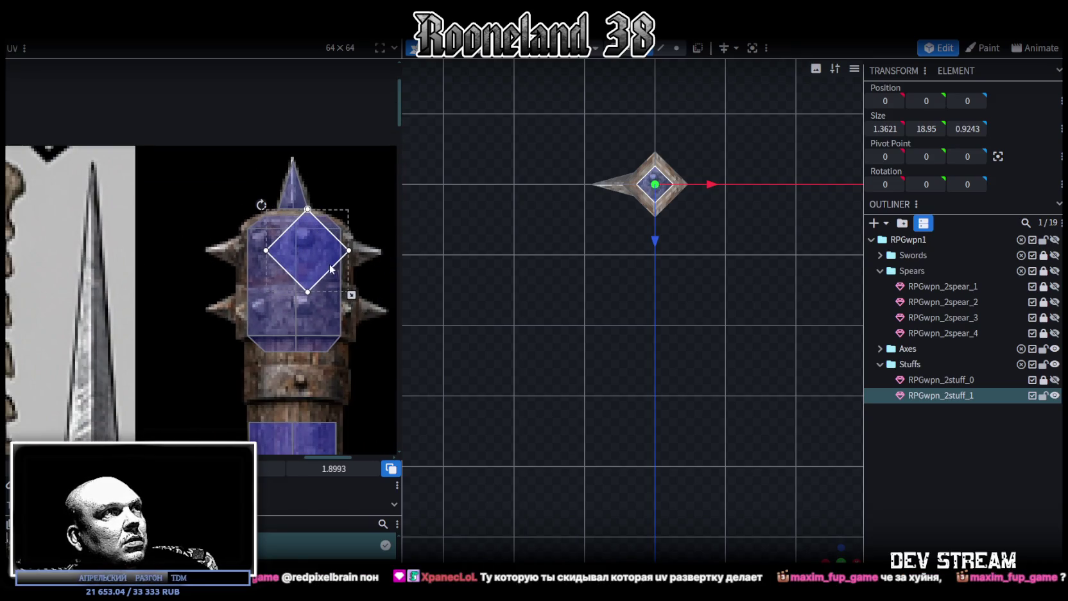
mouse_move(351, 295)
left_mouse_down()
mouse_move(332, 270)
mouse_move(310, 319)
left_mouse_up()
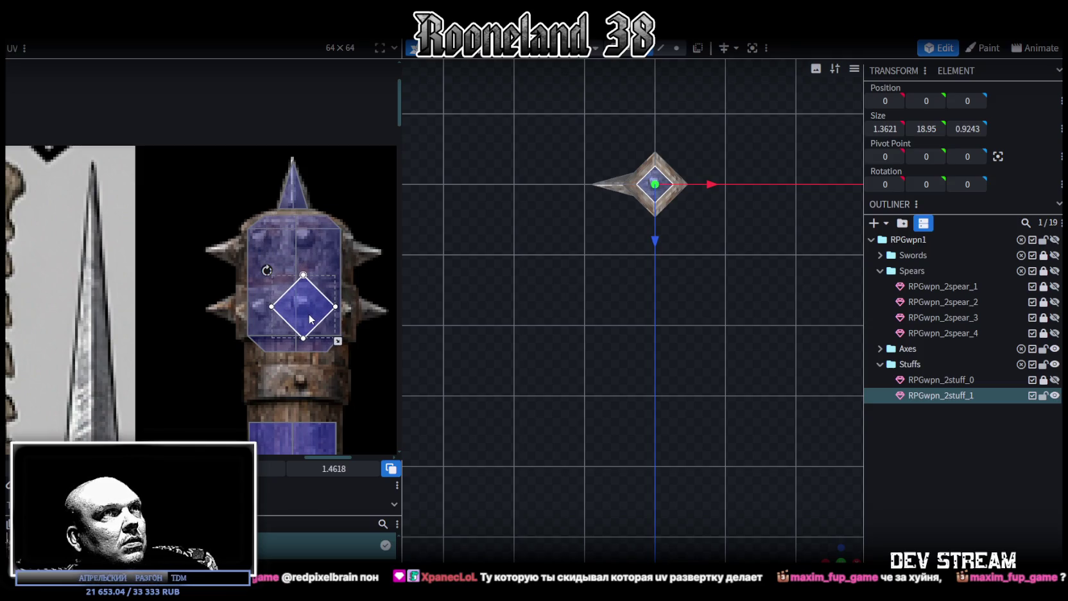
left_click_drag(310, 319, 307, 318)
left_click_drag(753, 433, 795, 442)
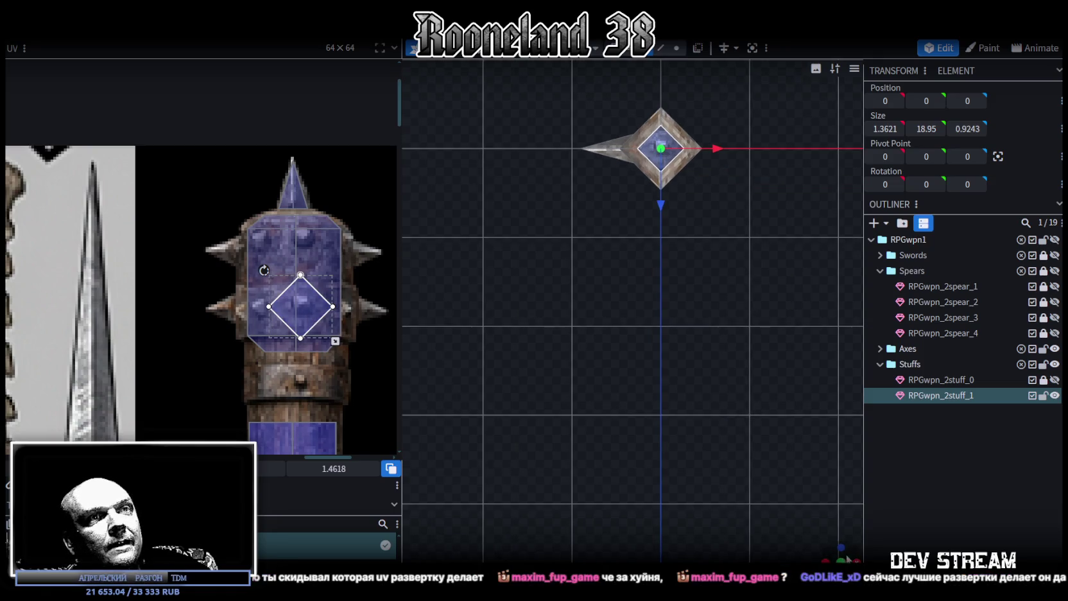
mouse_move(570, 302)
left_mouse_down()
mouse_move(563, 401)
mouse_move(528, 498)
mouse_move(636, 474)
mouse_move(730, 404)
mouse_move(652, 436)
mouse_move(711, 403)
mouse_move(686, 386)
mouse_move(697, 310)
left_mouse_up()
left_click(647, 268)
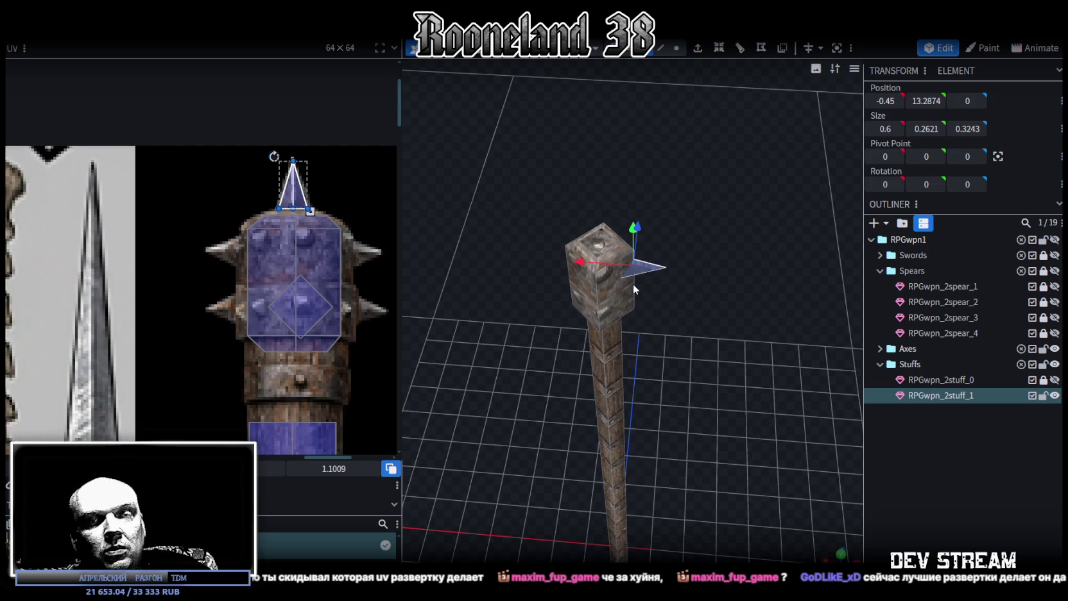
Duplicate the side spike and mirror it with Flip X onto the opposite side
left_click_drag(542, 302, 579, 385)
scroll(653, 388, "up", 3)
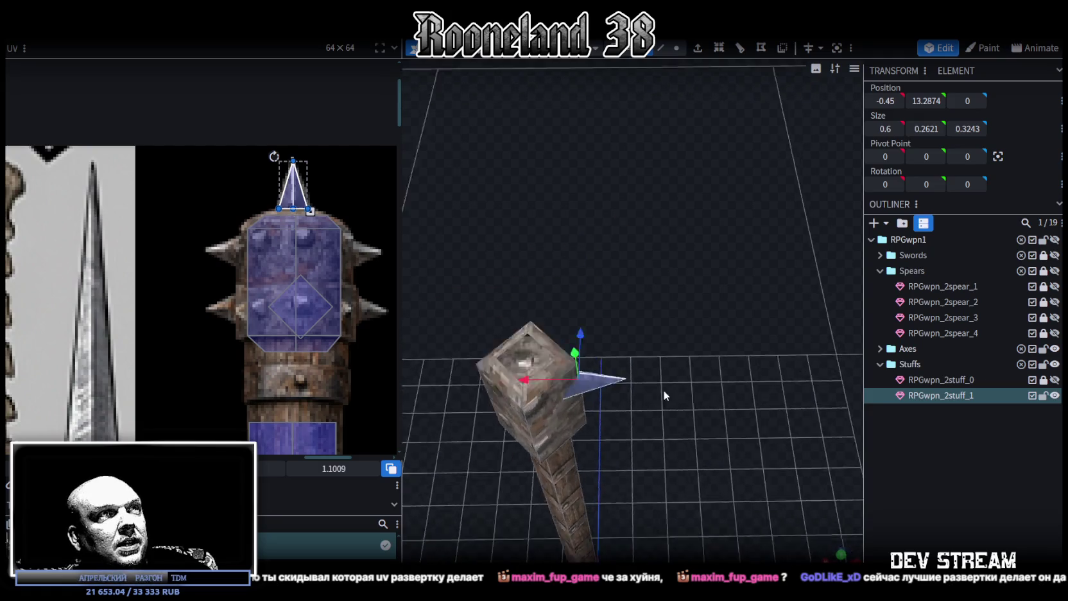
scroll(655, 385, "up", 3)
left_click_drag(565, 297, 617, 331)
key("ctrl+c")
key("ctrl+v")
left_click(653, 337)
scroll(653, 337, "down", 3)
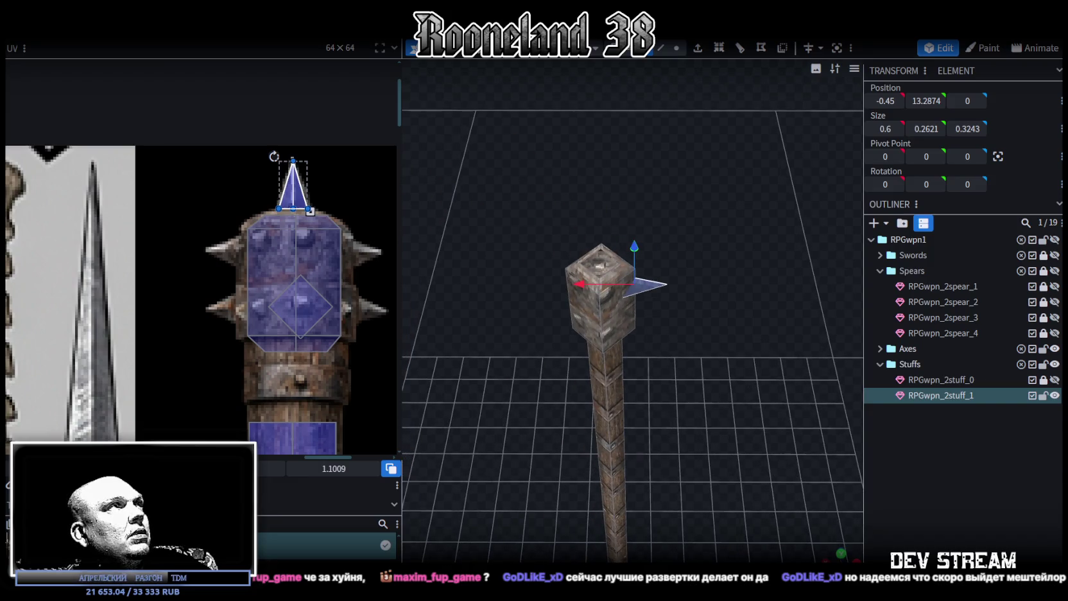
right_click(157, 87)
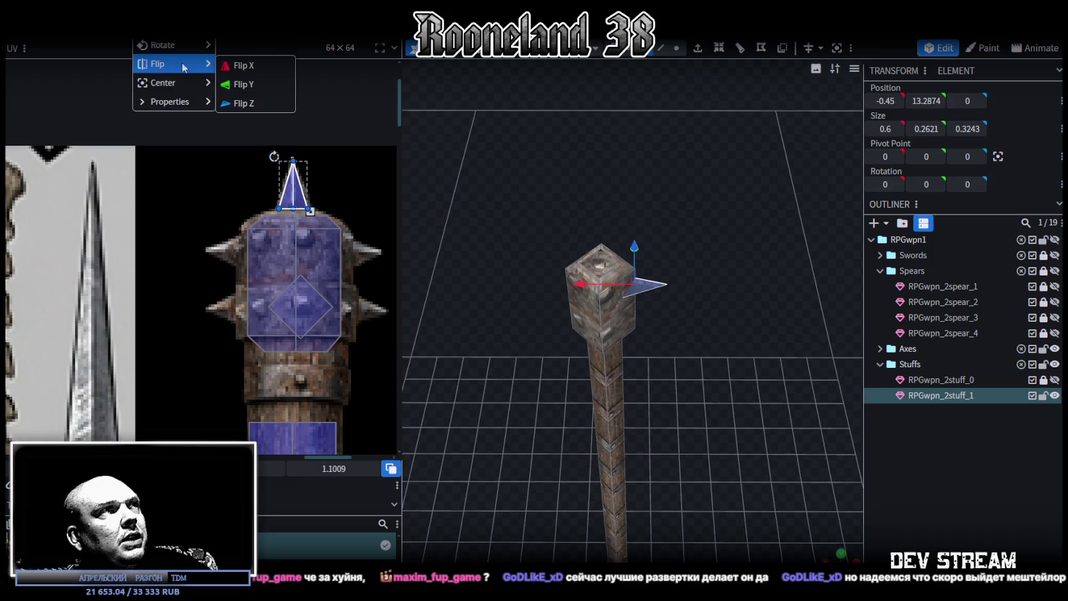
left_click(238, 65)
Select both side spikes, spanning 1.8 across, and copy them
scroll(716, 297, "up", 2)
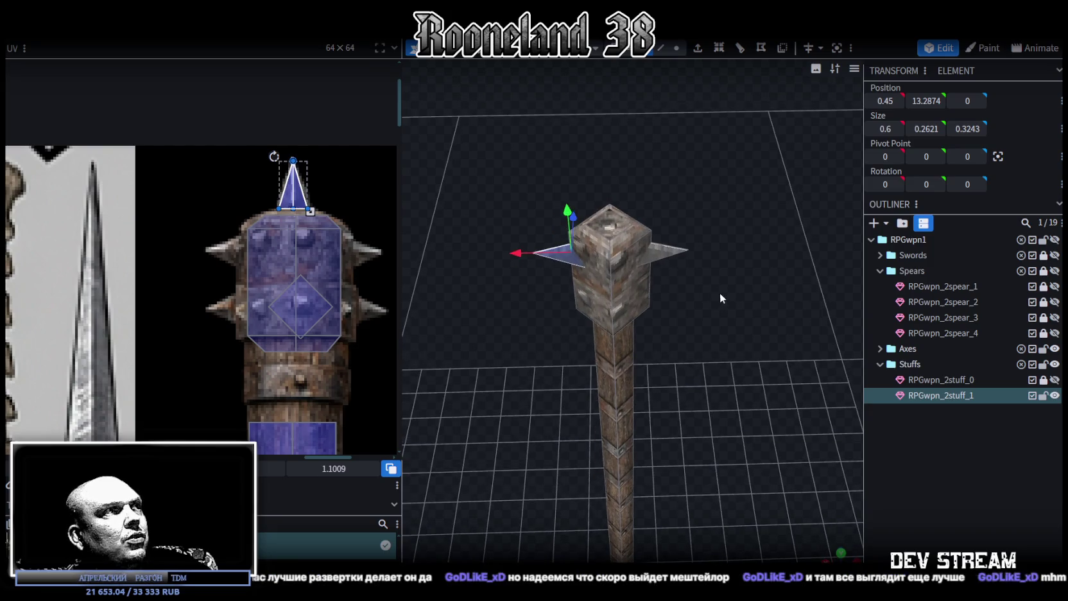
left_click_drag(441, 200, 649, 205)
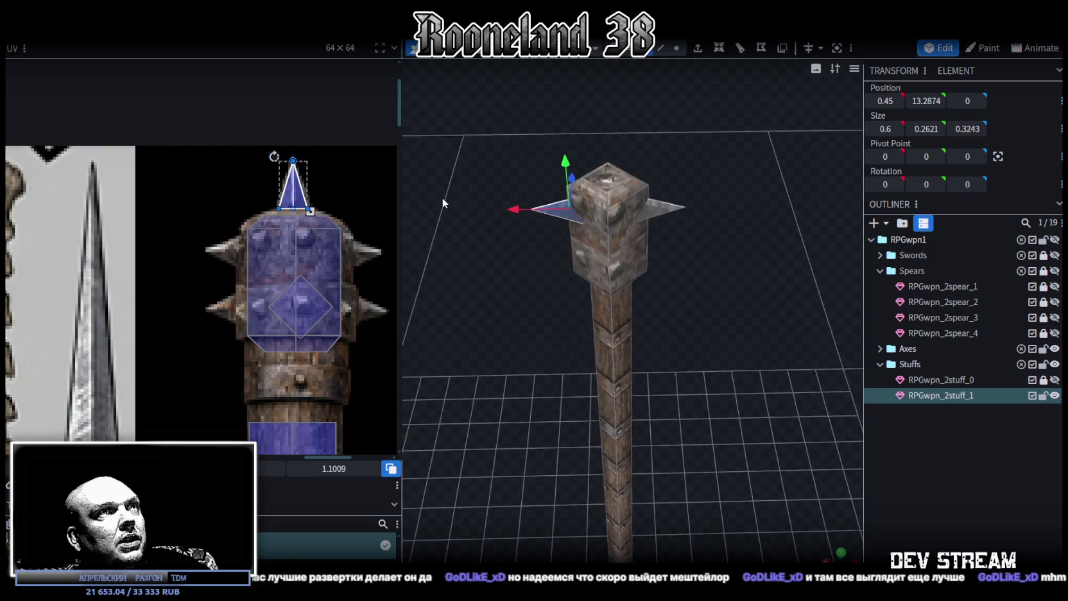
left_click(674, 240)
mouse_move(675, 244)
left_mouse_down()
mouse_move(659, 347)
mouse_move(673, 403)
mouse_move(731, 317)
mouse_move(628, 403)
mouse_move(641, 311)
mouse_move(632, 380)
mouse_move(592, 256)
left_mouse_up()
left_click(643, 358)
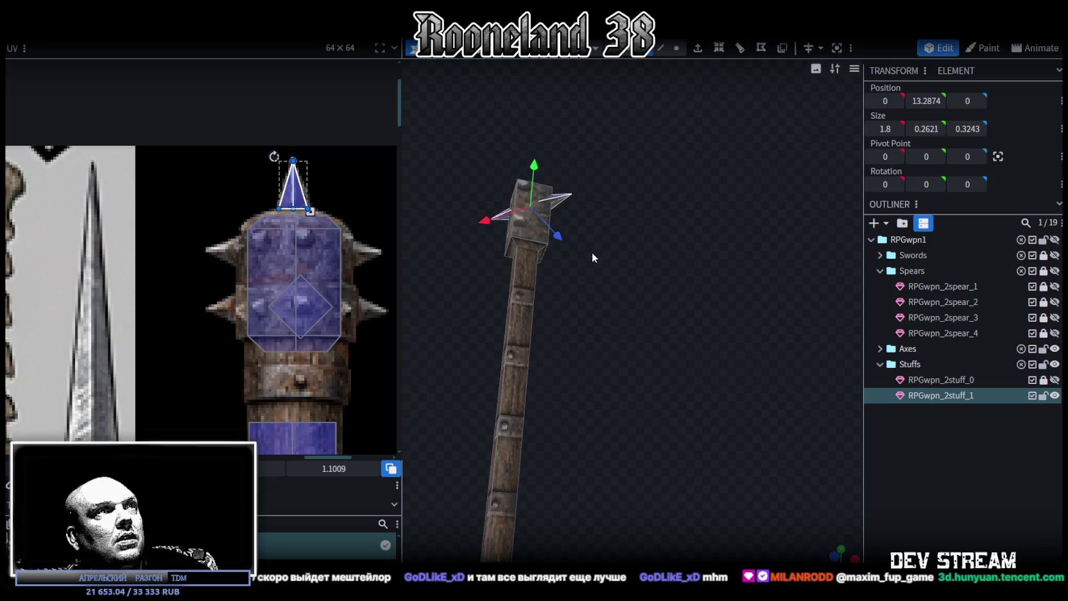
mouse_move(557, 205)
left_mouse_down()
mouse_move(628, 361)
mouse_move(659, 392)
mouse_move(647, 421)
mouse_move(681, 440)
mouse_move(670, 336)
left_mouse_up()
key("ctrl+c")
right_click(675, 335)
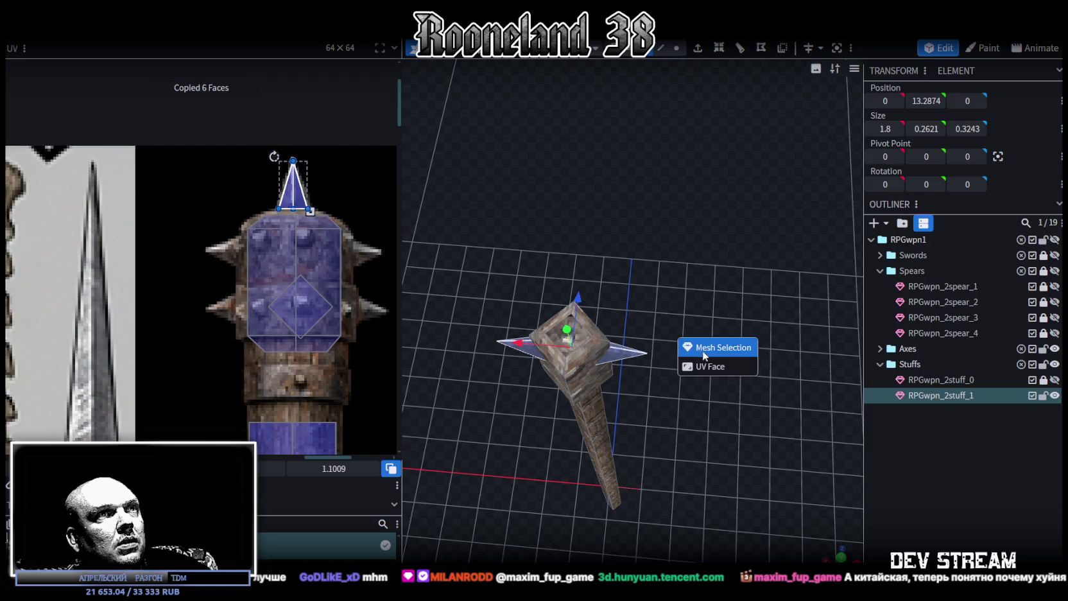
Paste the spike pair as new geometry and rotate it into a four-spike cross
left_click(704, 354)
key("r")
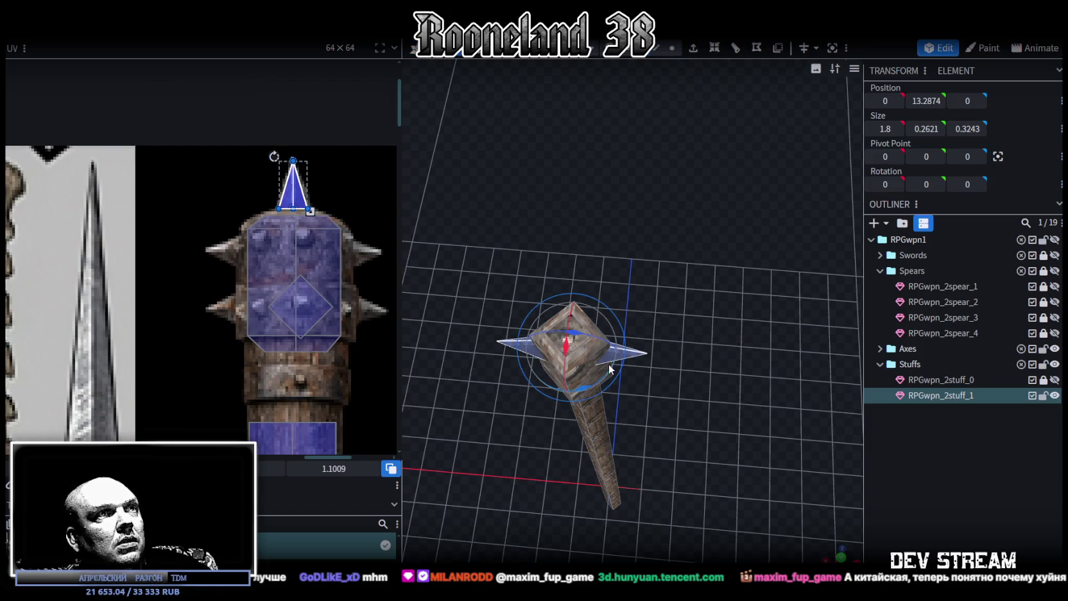
left_click_drag(580, 390, 622, 357)
mouse_move(584, 386)
left_mouse_down()
mouse_move(665, 348)
mouse_move(675, 325)
left_mouse_up()
left_click_drag(229, 160, 371, 209)
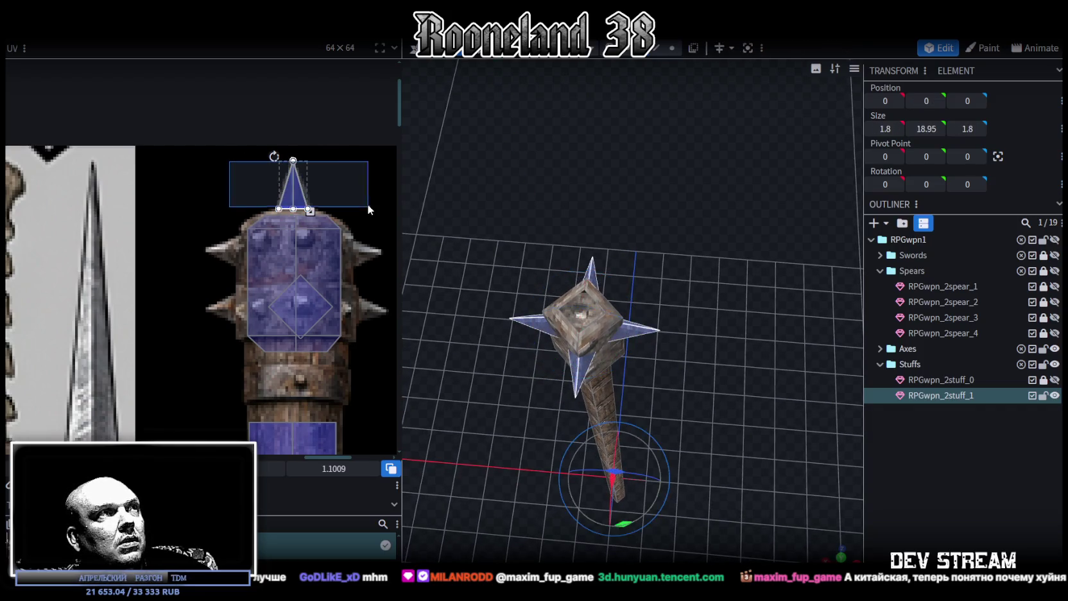
Copy a single spike's faces, paste them as new geometry, and select the whole mesh
left_click(637, 334)
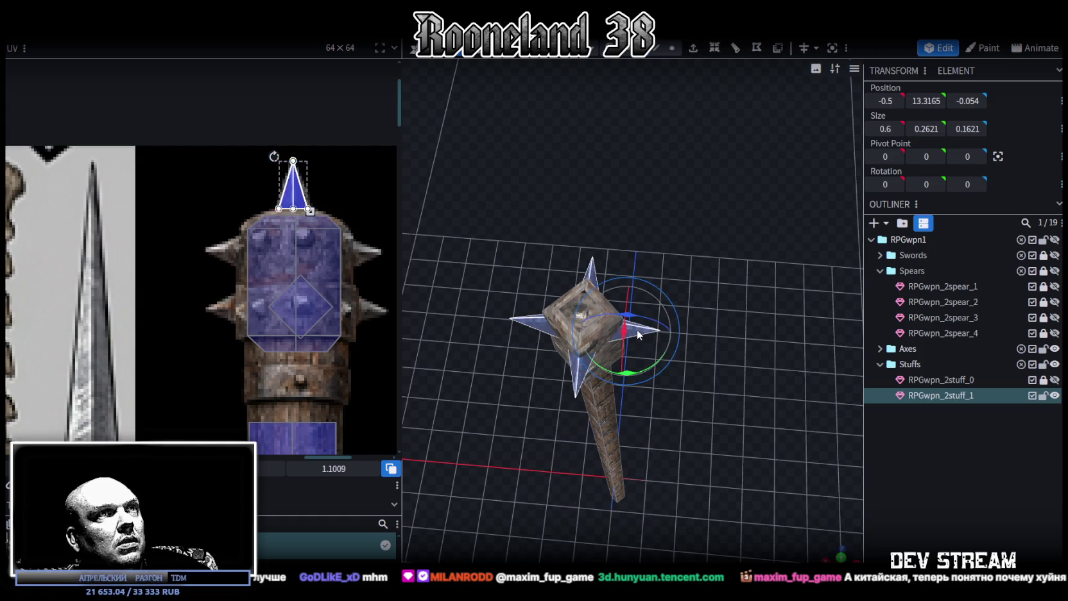
key("v")
key("ctrl+c")
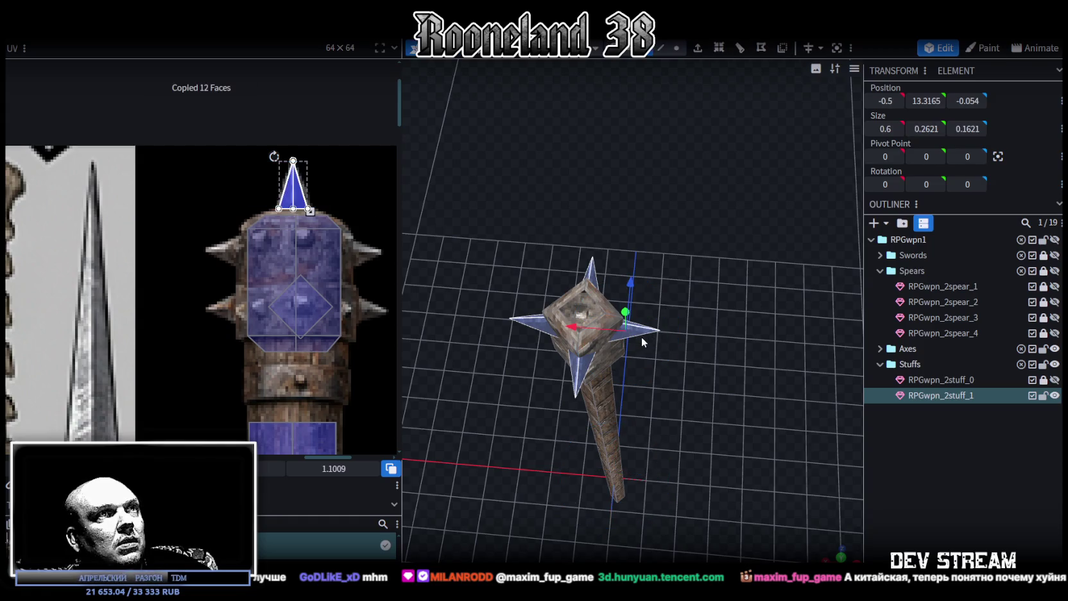
right_click(644, 342)
left_click(675, 348)
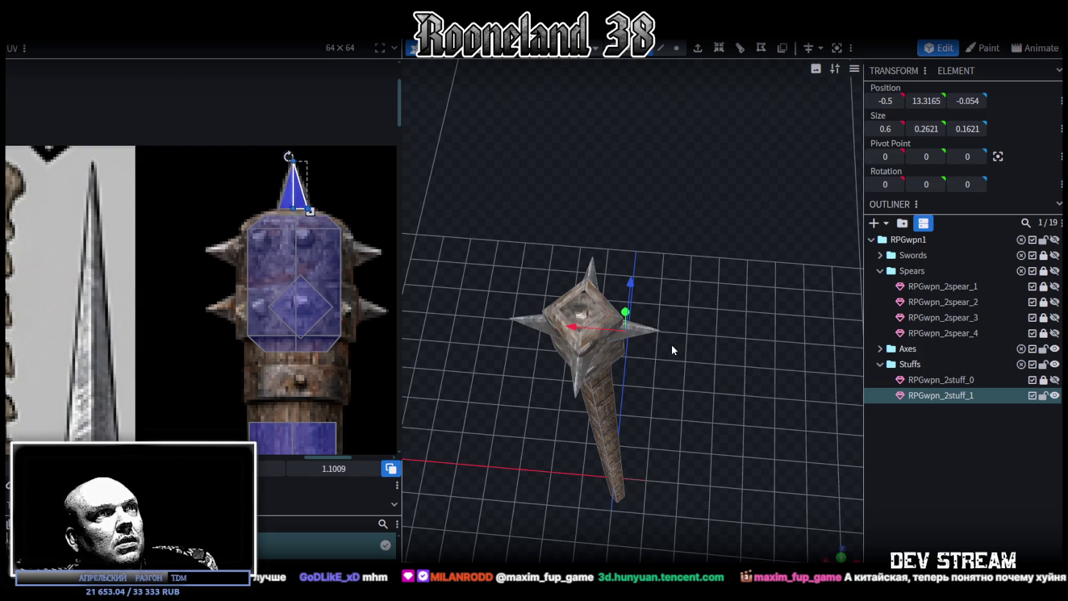
key("ctrl+a")
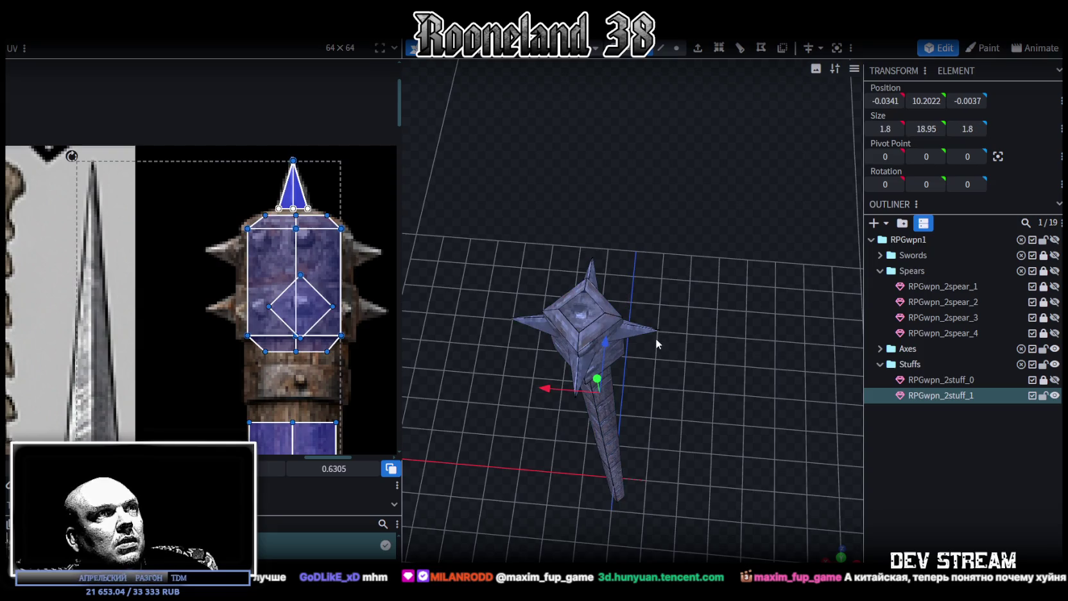
key("ctrl+v")
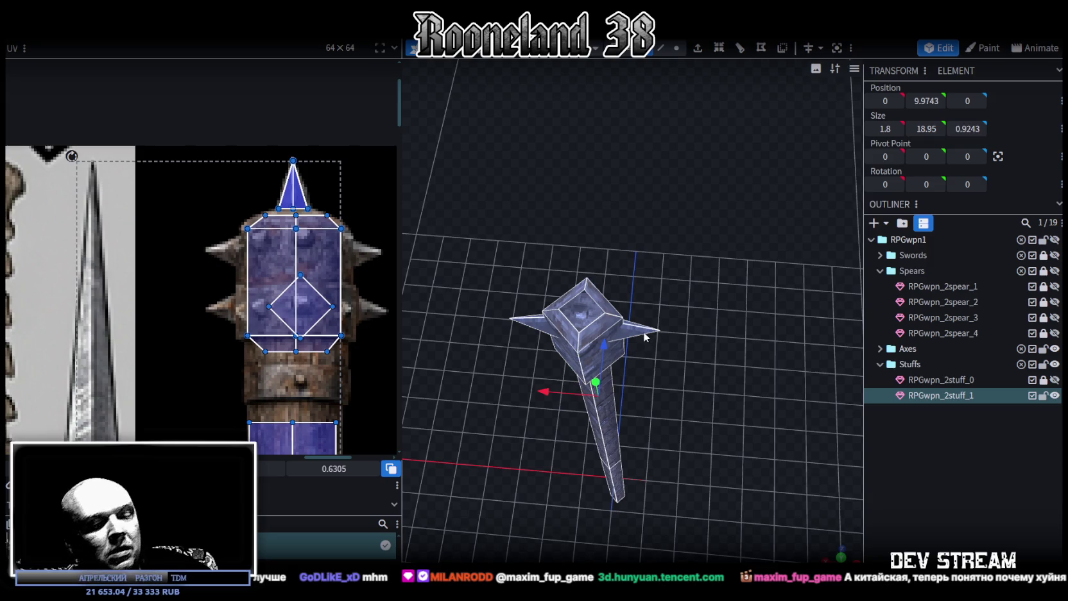
left_click(634, 333)
left_click_drag(659, 340, 537, 261)
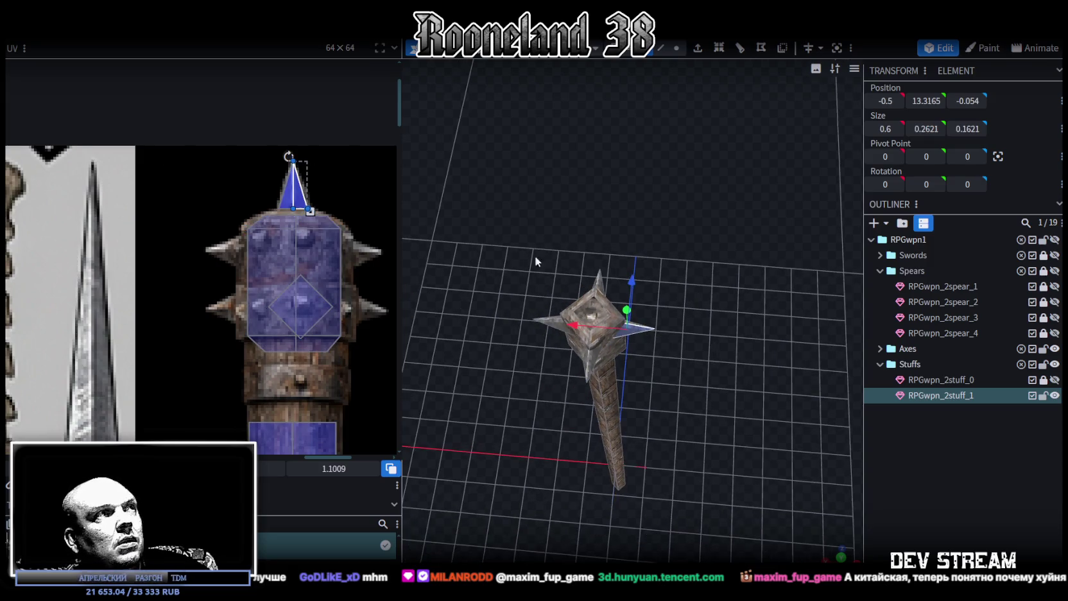
key("ctrl+a")
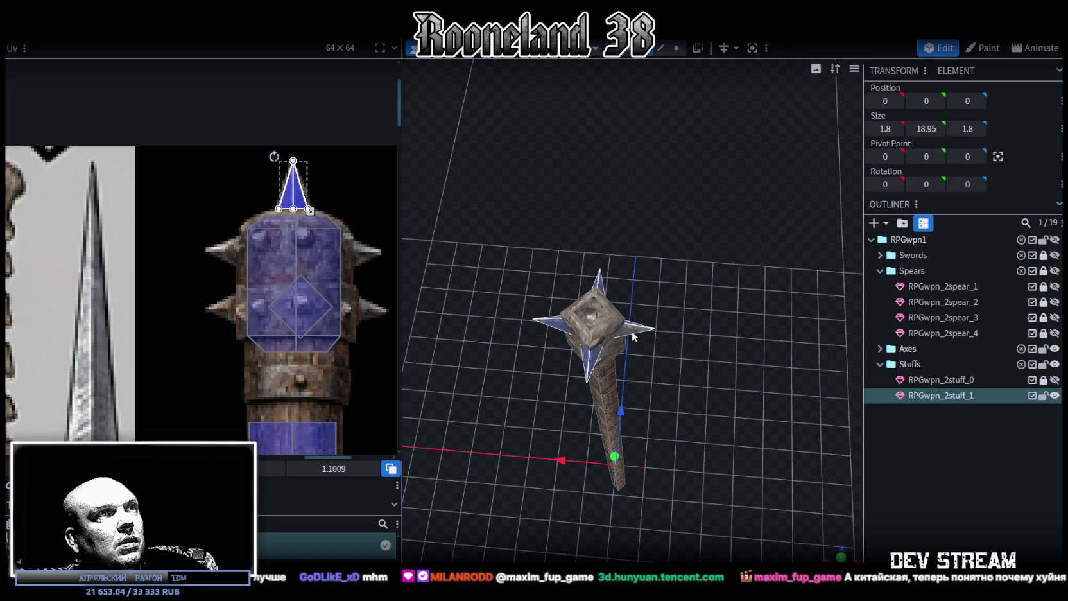
Select the right spike, undo a trial X move, and bring up its mesh actions menu
left_click(633, 334)
right_click(638, 329)
left_click(659, 336)
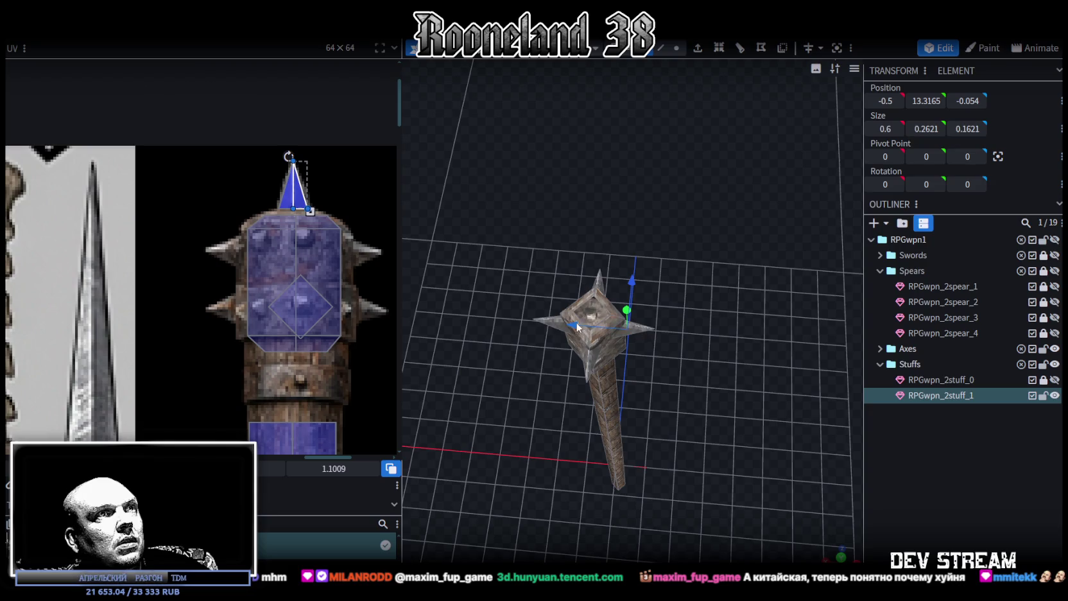
mouse_move(575, 321)
left_mouse_down()
mouse_move(674, 331)
mouse_move(674, 348)
left_mouse_up()
right_click_drag(673, 344, 551, 288)
key("ctrl+z")
scroll(551, 287, "up", 2)
scroll(634, 333, "up", 3)
scroll(644, 344, "up", 3)
key("ctrl+z")
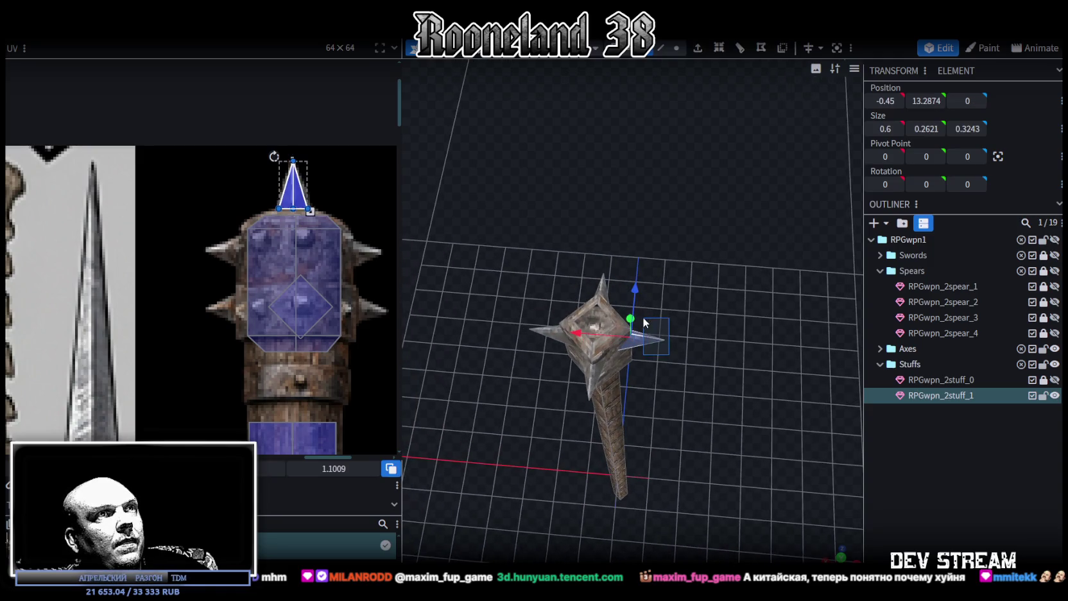
left_click(593, 315)
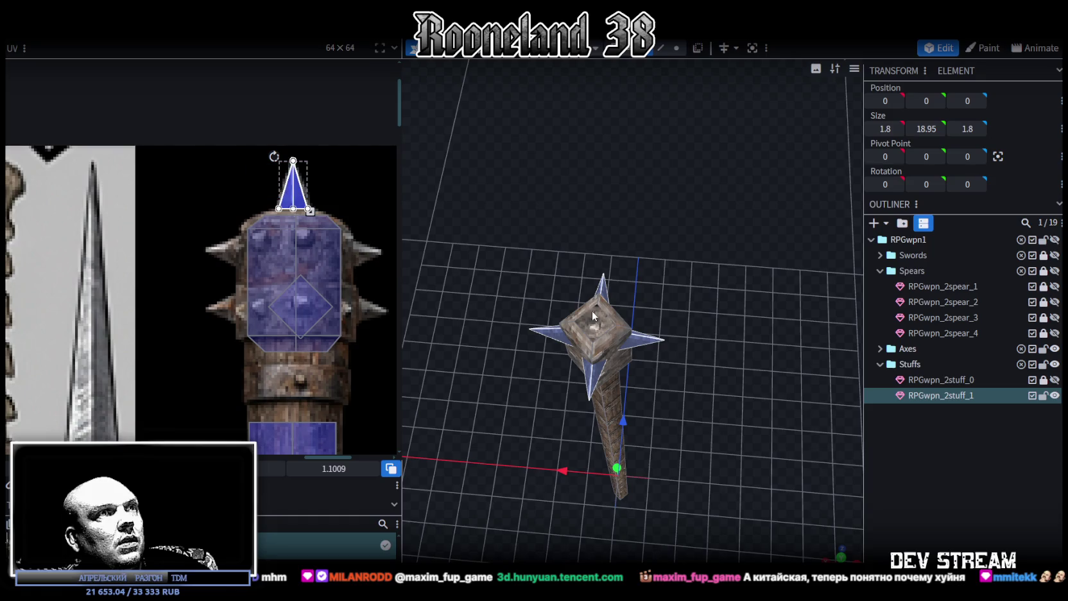
left_click(637, 345)
right_click(647, 344)
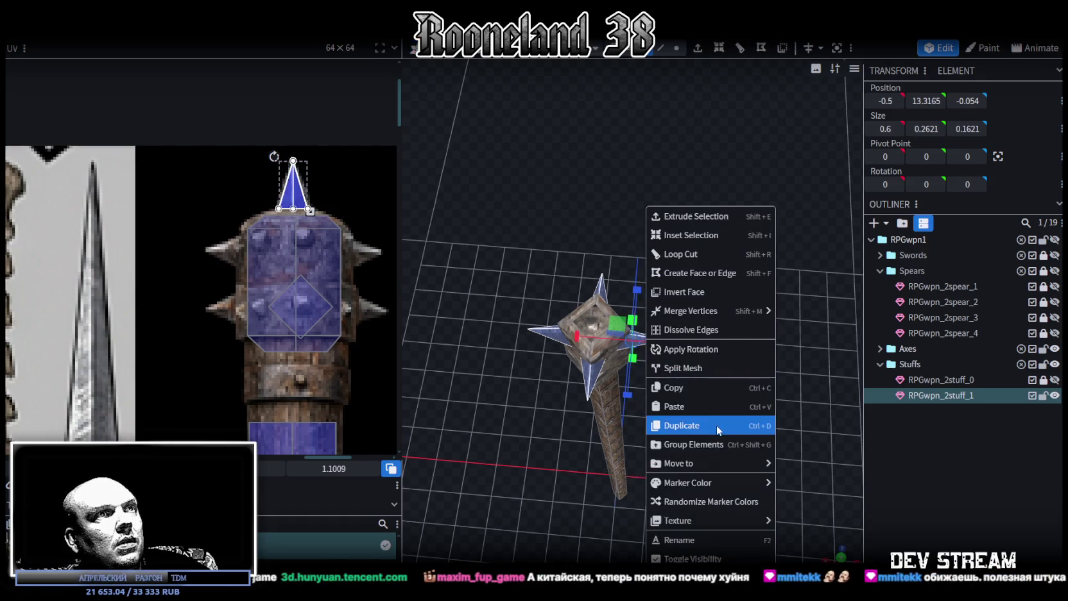
Split the spikes into their own mesh, duplicate it, and rotate the copy around the shaft
left_click(702, 371)
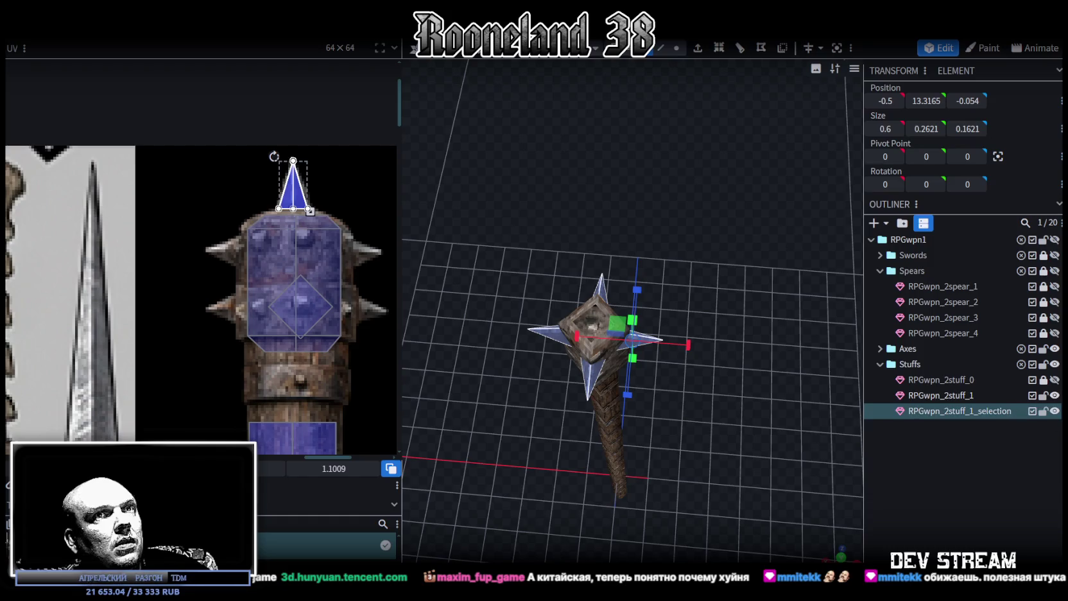
left_click(1054, 411)
left_click(960, 394)
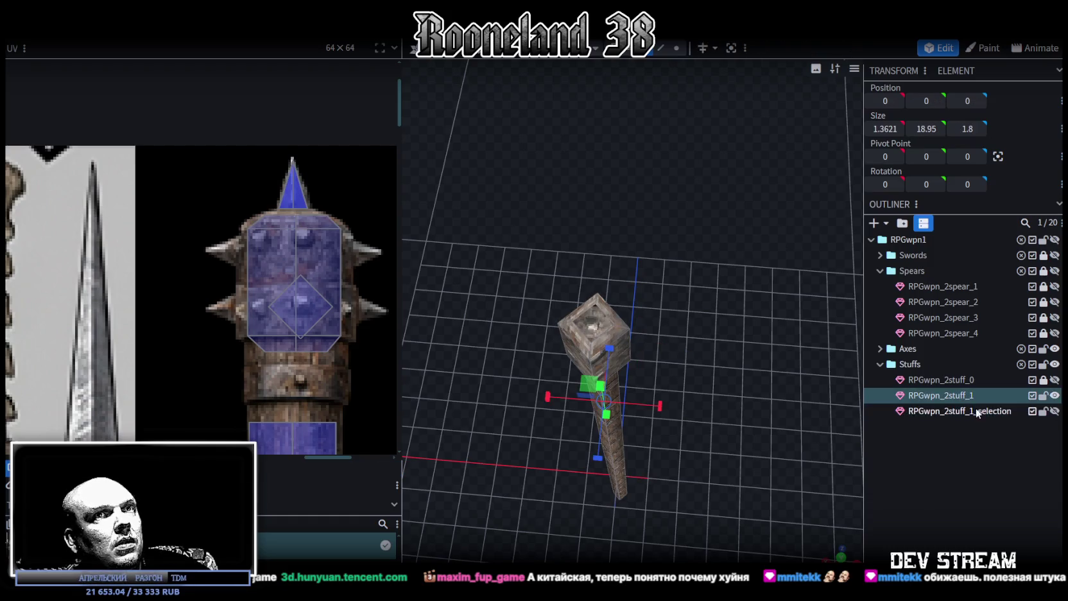
left_click(975, 410)
left_click(1055, 411)
key("ctrl+d")
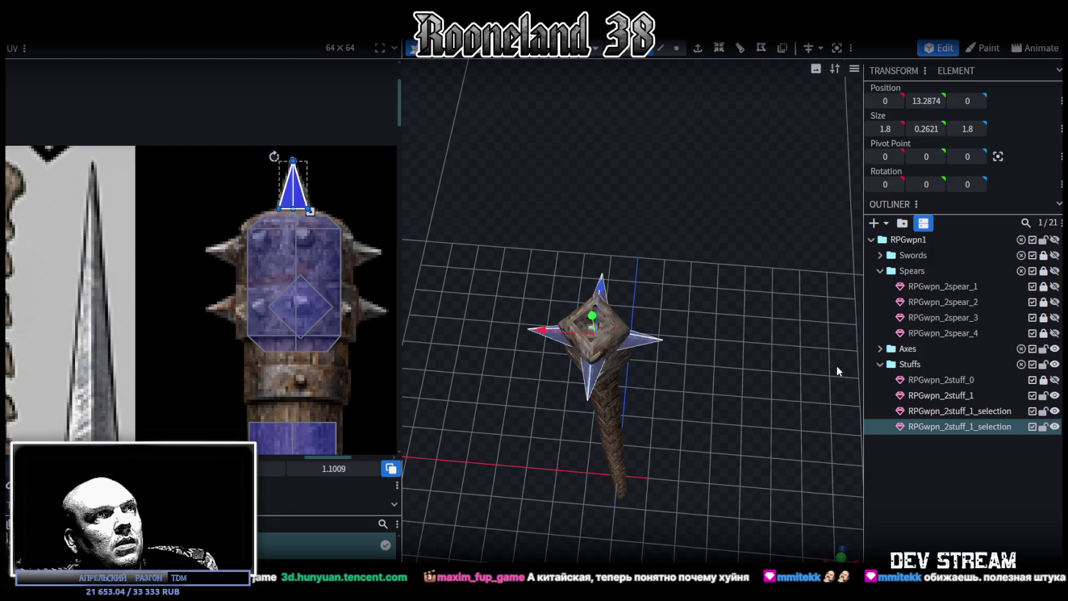
key("r")
left_click_drag(603, 375, 567, 383)
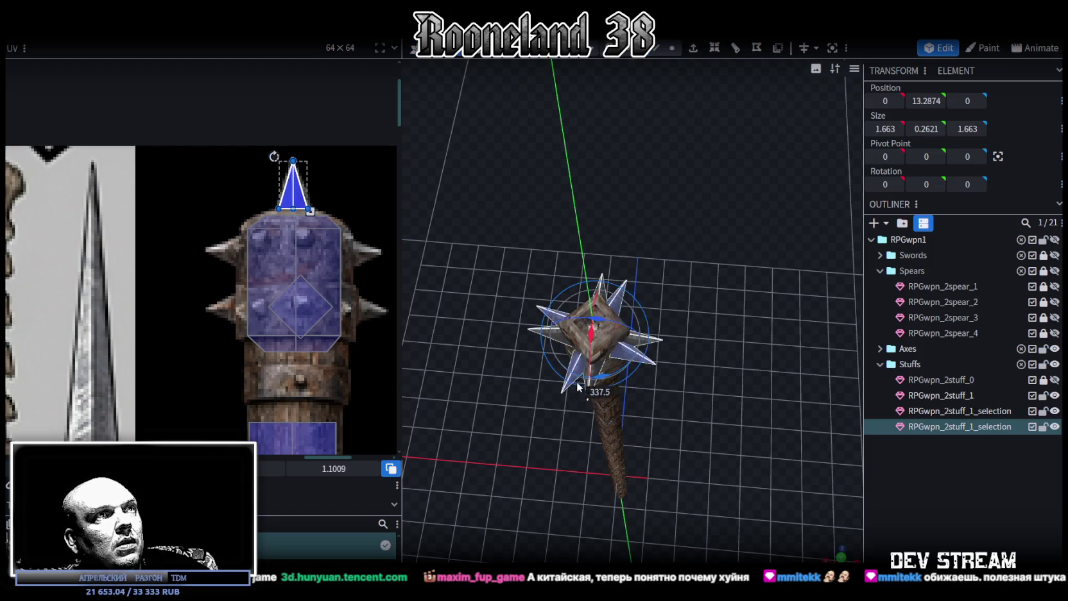
left_click_drag(737, 396, 754, 317)
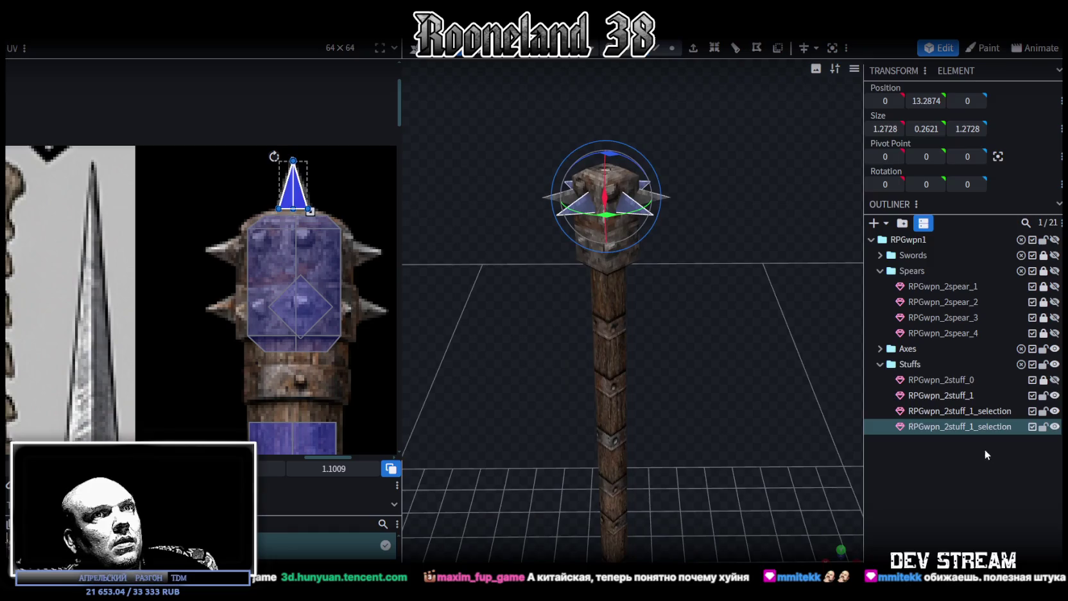
Merge both spike meshes into one ring and raise it to 13.3874 on the head
left_click(966, 410, "ctrl")
right_click(962, 428)
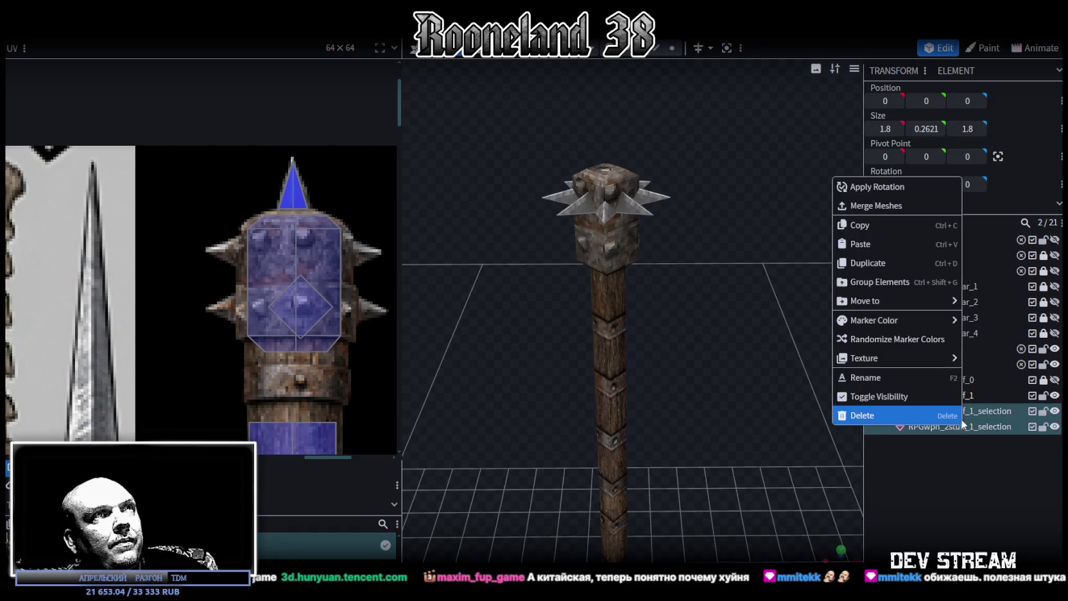
left_click(888, 205)
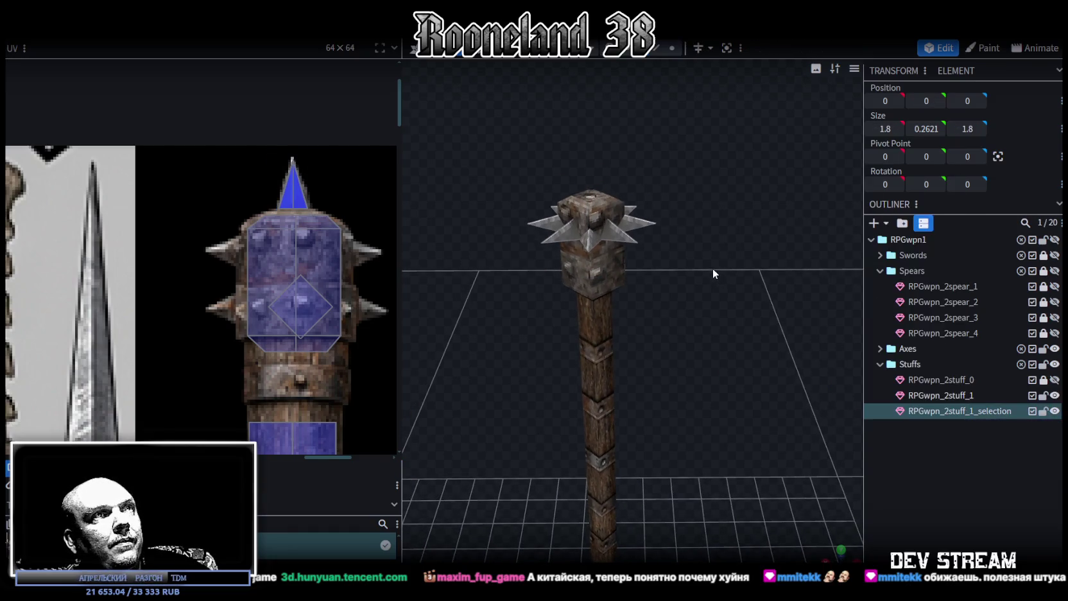
mouse_move(703, 252)
left_mouse_down()
mouse_move(693, 208)
mouse_move(562, 239)
mouse_move(602, 199)
mouse_move(703, 215)
mouse_move(717, 227)
mouse_move(707, 234)
mouse_move(722, 333)
mouse_move(723, 304)
left_mouse_up()
key("v")
mouse_move(604, 191)
left_mouse_down()
mouse_move(605, 175)
mouse_move(764, 290)
left_mouse_up()
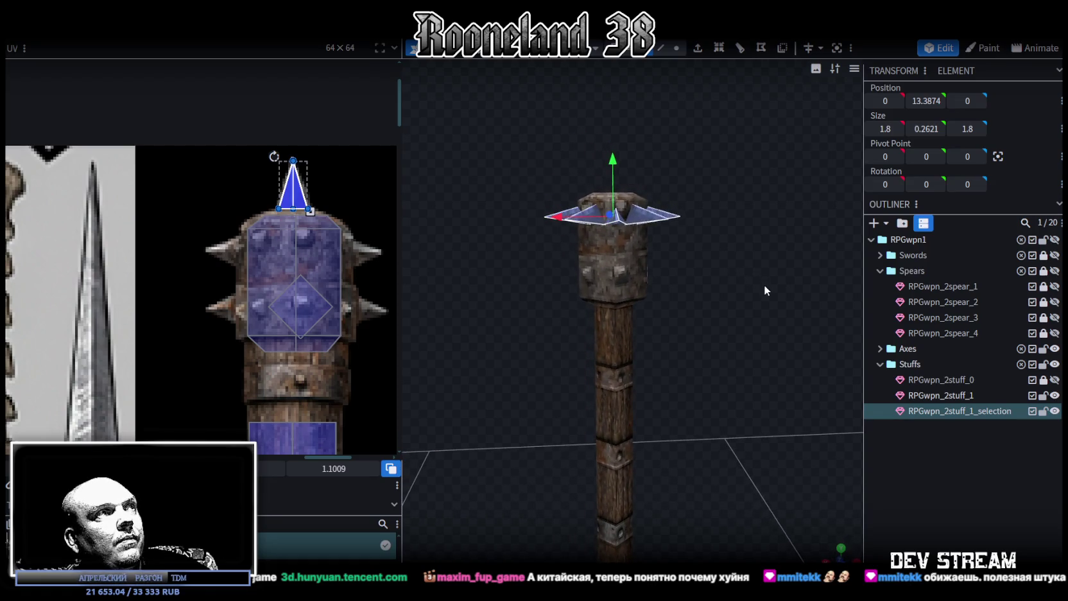
left_click(612, 270, "shift")
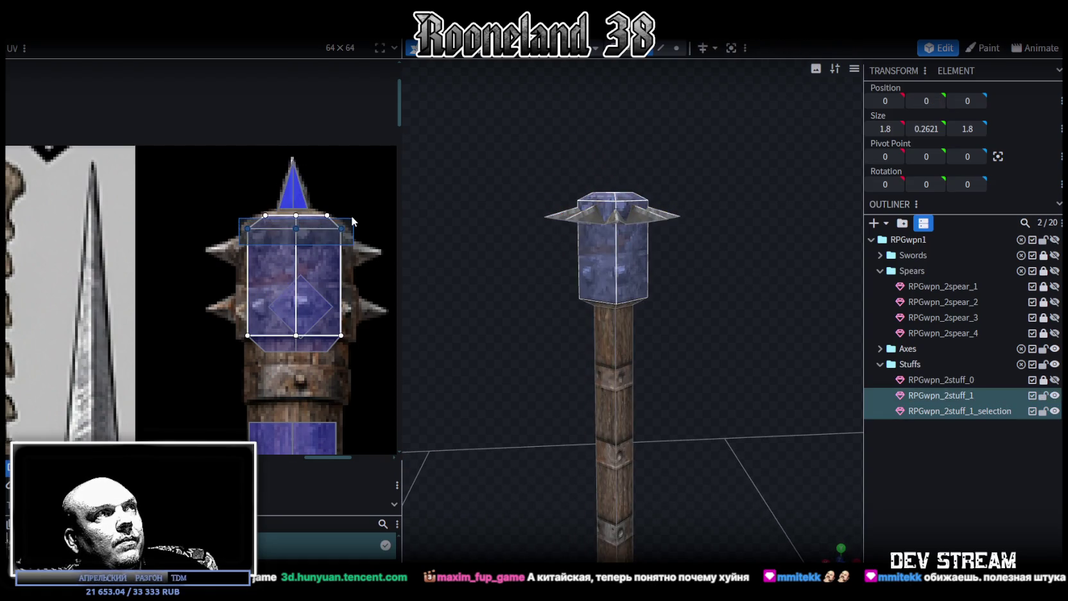
Select, then deselect, the top row of UV vertices while giving the 3D view more room
scroll(351, 214, "up", 2)
left_click_drag(157, 208, 357, 250)
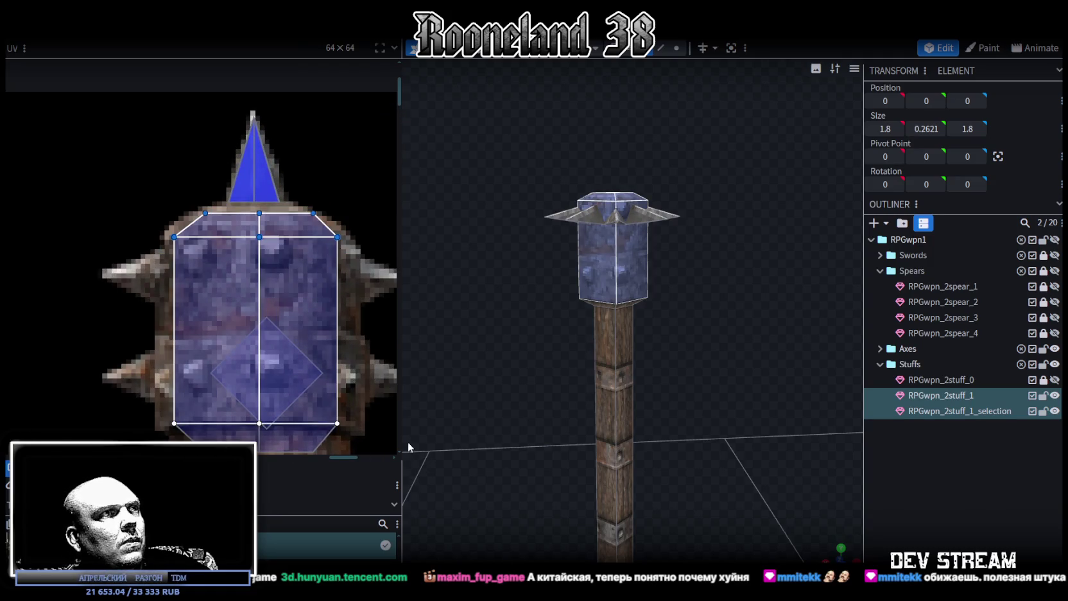
left_click_drag(402, 439, 357, 440)
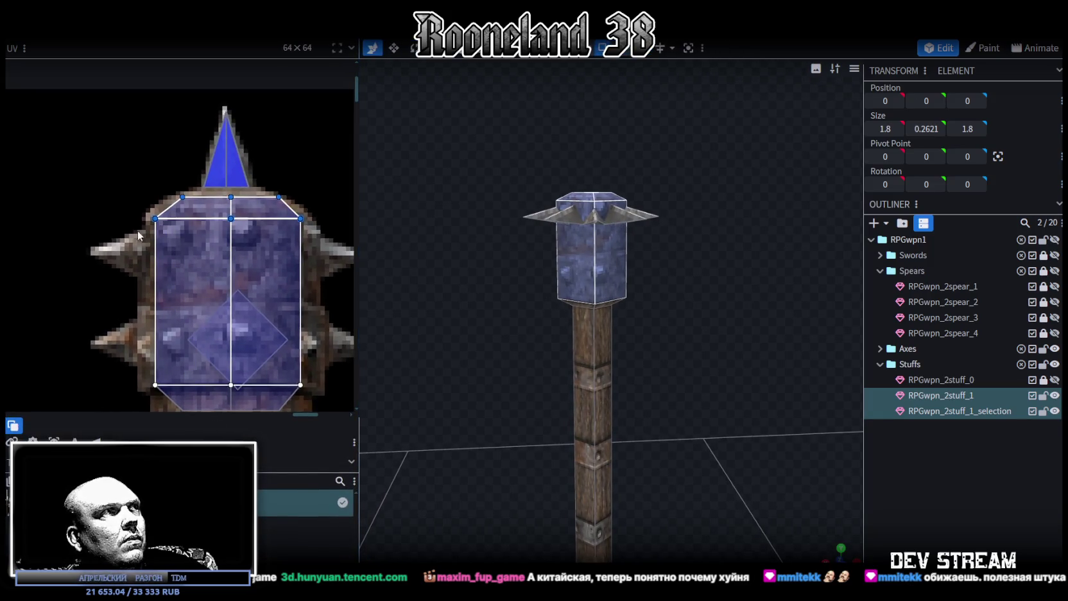
left_click_drag(137, 230, 319, 202)
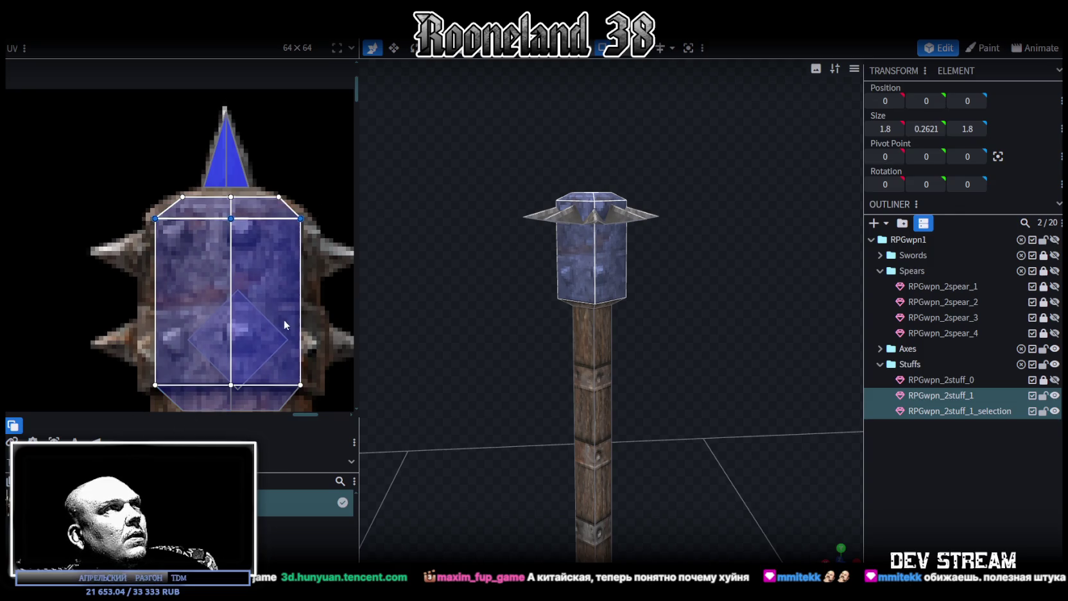
scroll(275, 308, "down", 3)
scroll(273, 307, "down", 3, "ctrl")
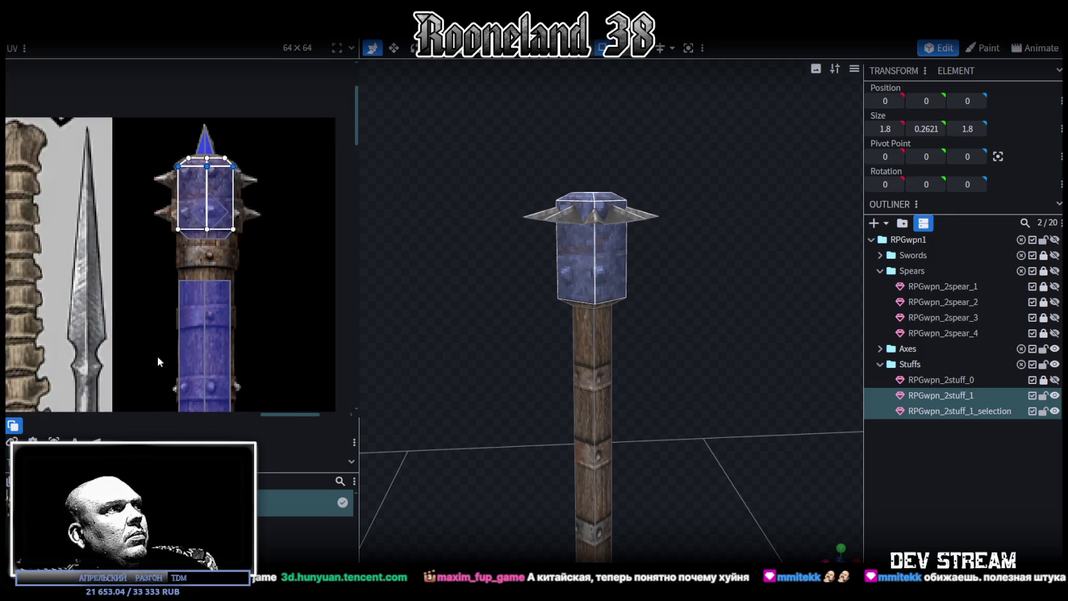
scroll(158, 366, "down", 1, "ctrl")
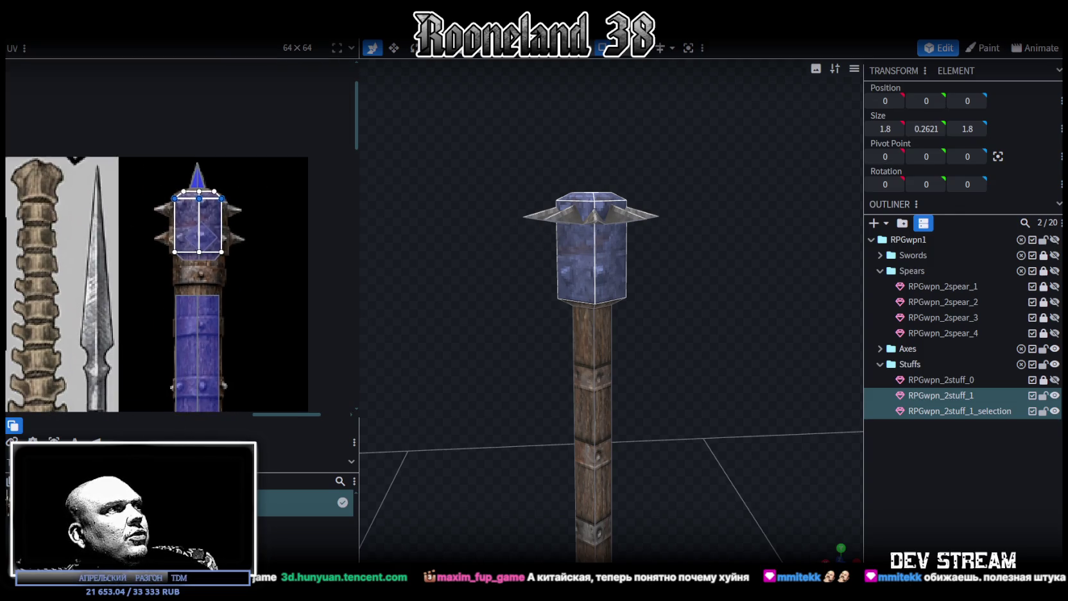
Select the head cube's top face and nudge its UV box on the mace texture
left_click(586, 254)
left_click(199, 194)
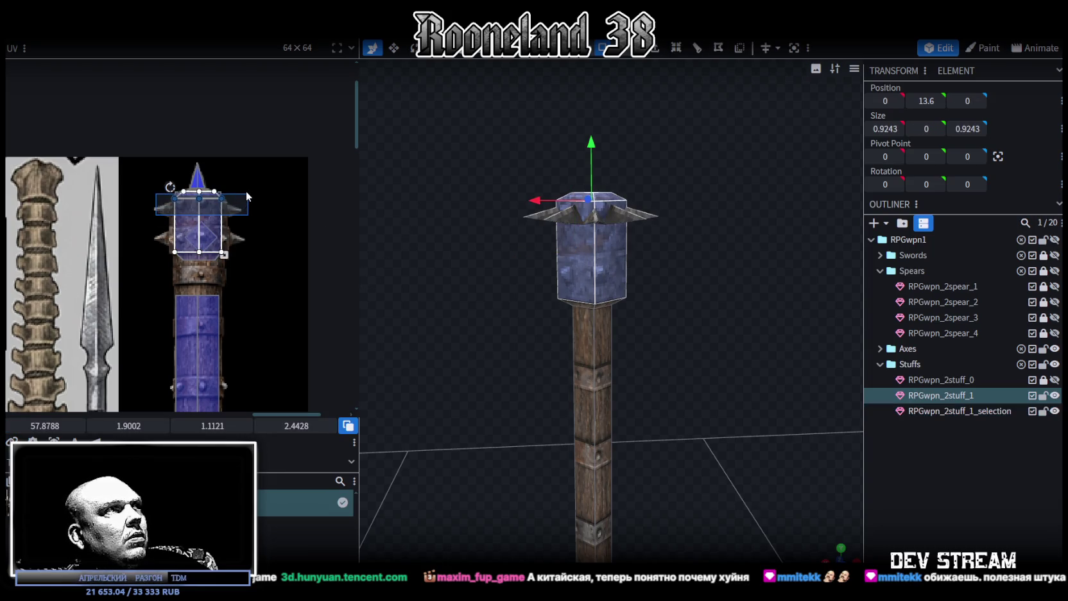
scroll(164, 240, "up", 2, "ctrl")
scroll(196, 197, "up", 2, "ctrl")
scroll(207, 226, "up", 1, "ctrl")
scroll(109, 326, "up", 1, "ctrl")
middle_click_drag(109, 326, 47, 330)
left_click_drag(128, 425, 133, 425)
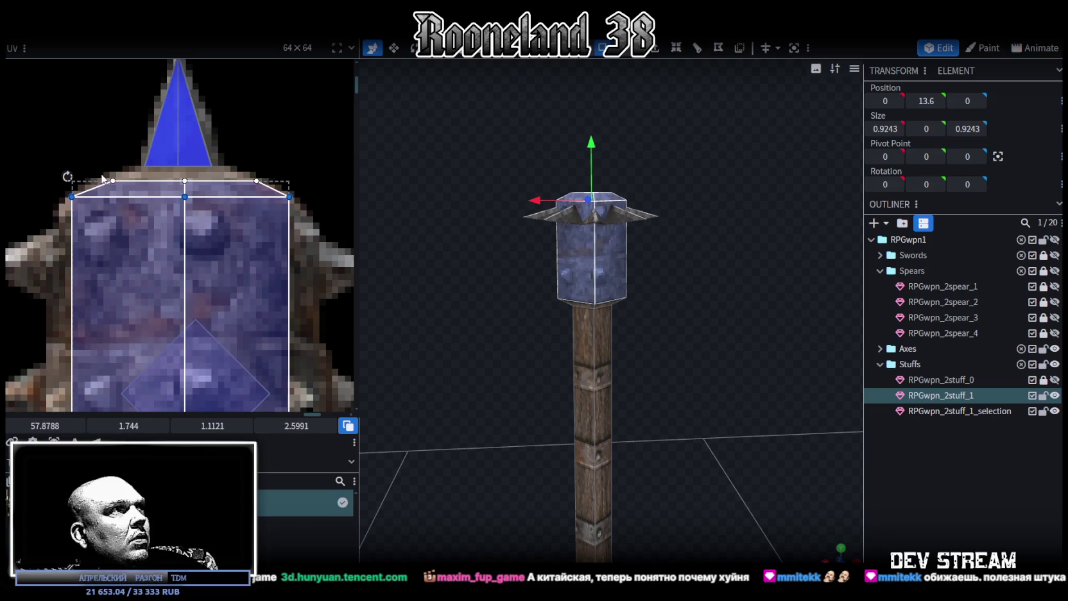
Resize, flip and adjust the top face's UV vertices, then switch to the imgur GIF in Chrome
left_click_drag(102, 179, 291, 199)
left_click_drag(128, 425, 121, 425)
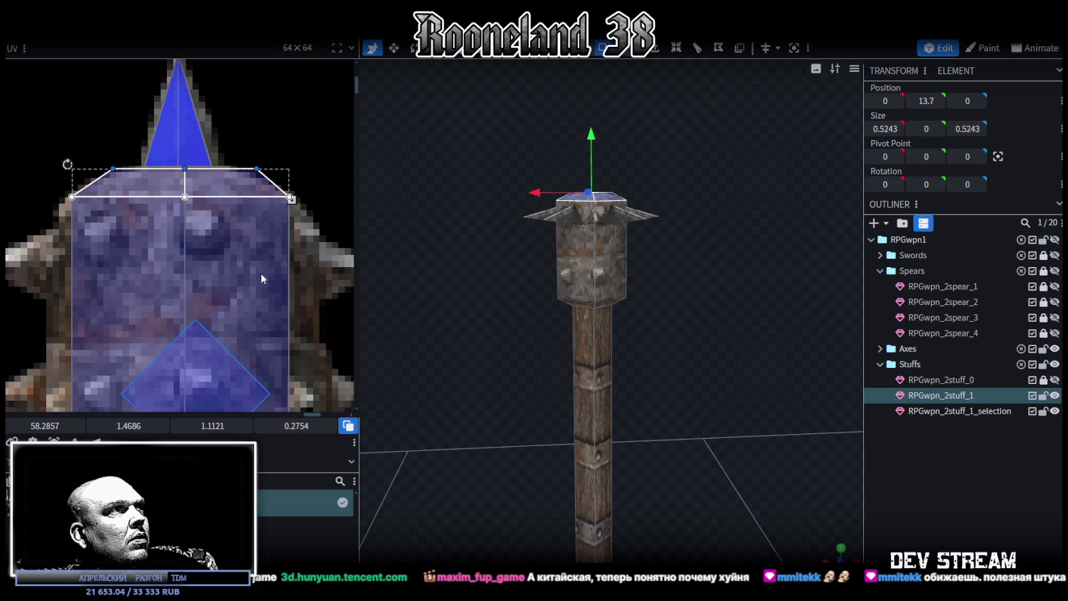
left_click_drag(290, 197, 186, 199)
left_click_drag(113, 169, 136, 169)
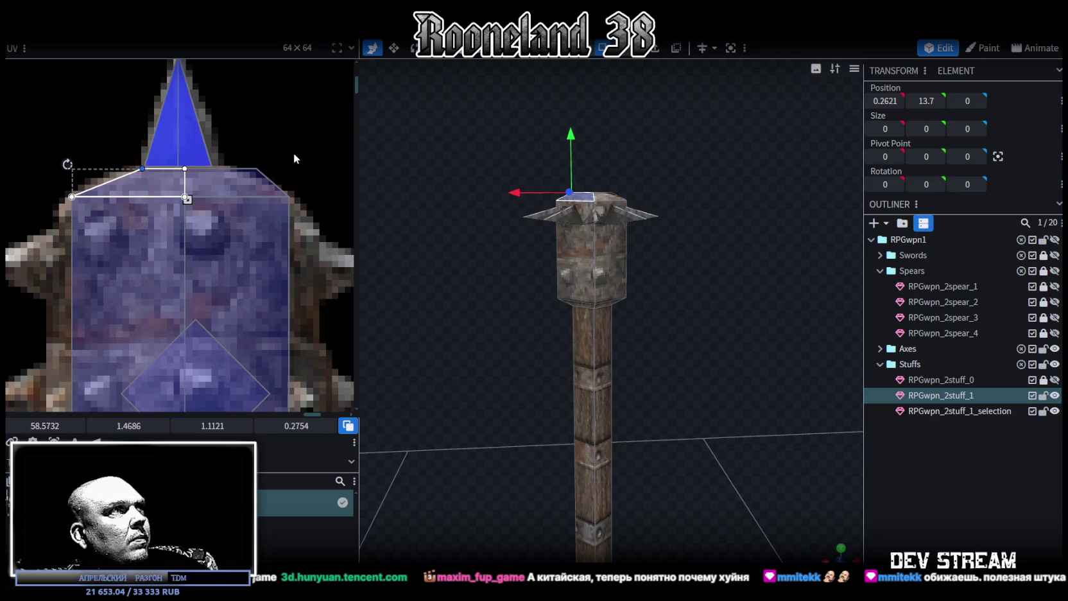
left_click_drag(294, 152, 220, 193)
left_click_drag(45, 426, 30, 426)
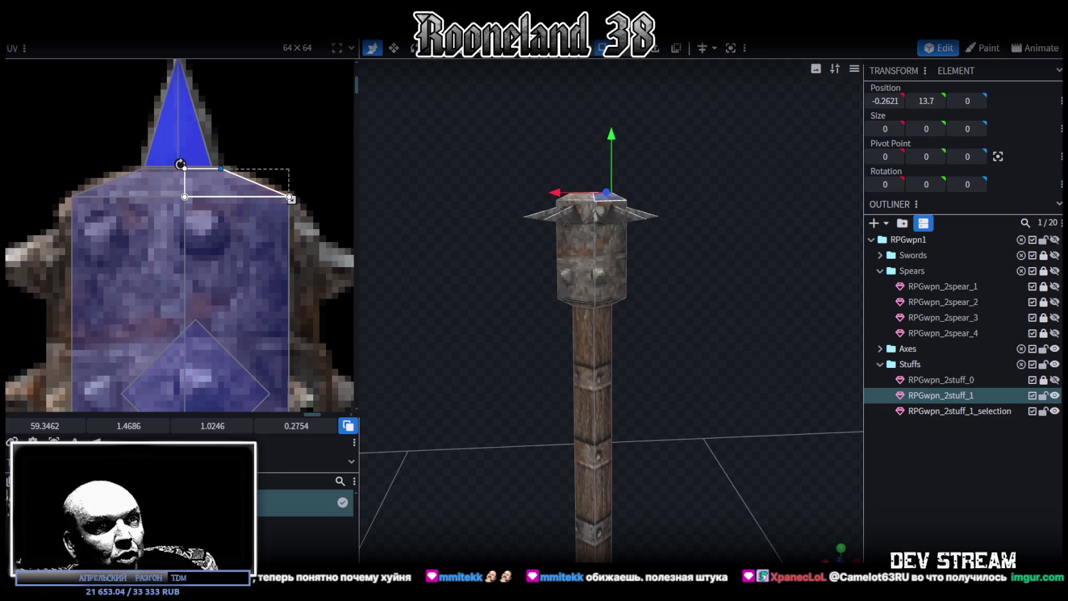
key("alt+Tab")
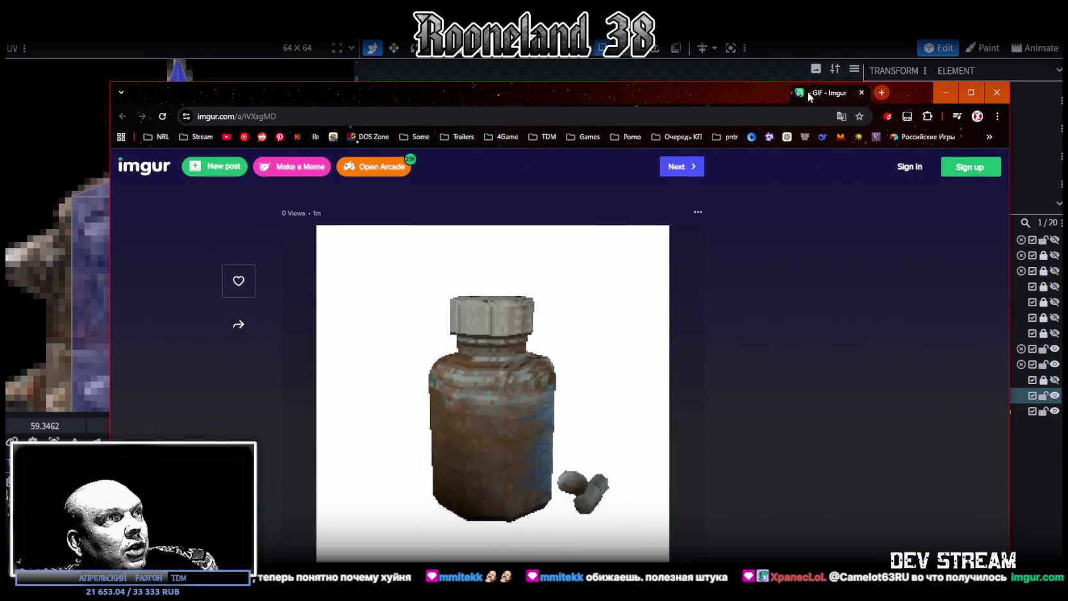